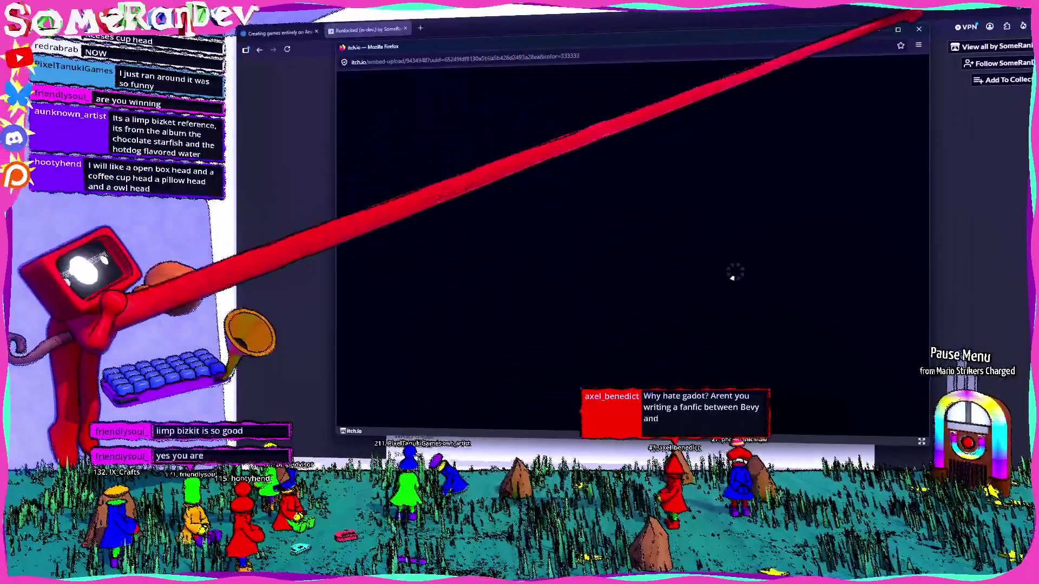
Close the pop-out game window and return to the itch.io page so Runlocked starts loading.
{"action": "left_click", "coordinate": [918, 29]}
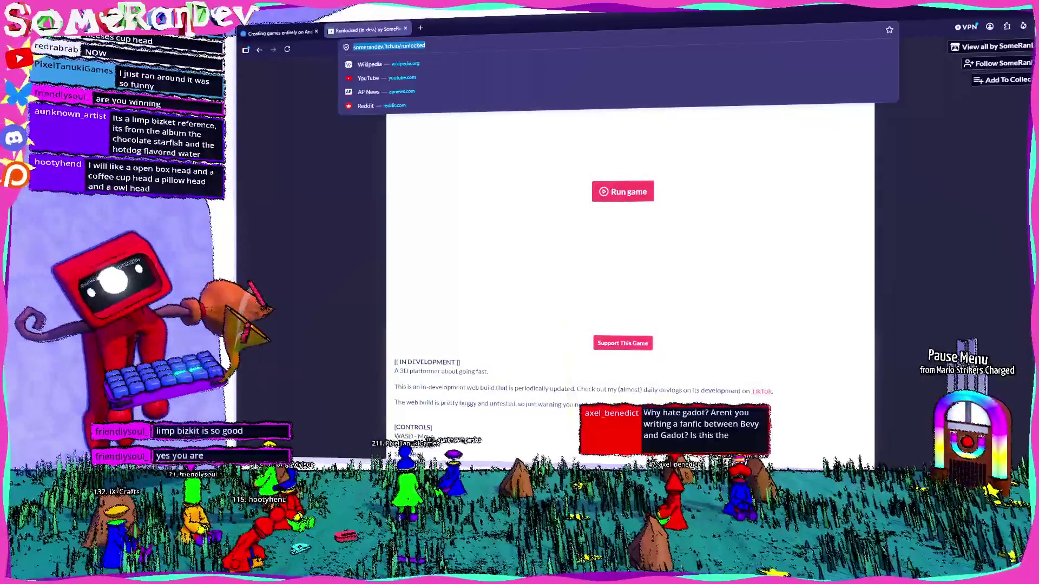
{"action": "left_click", "coordinate": [520, 146]}
{"action": "key", "text": "alt+Tab"}
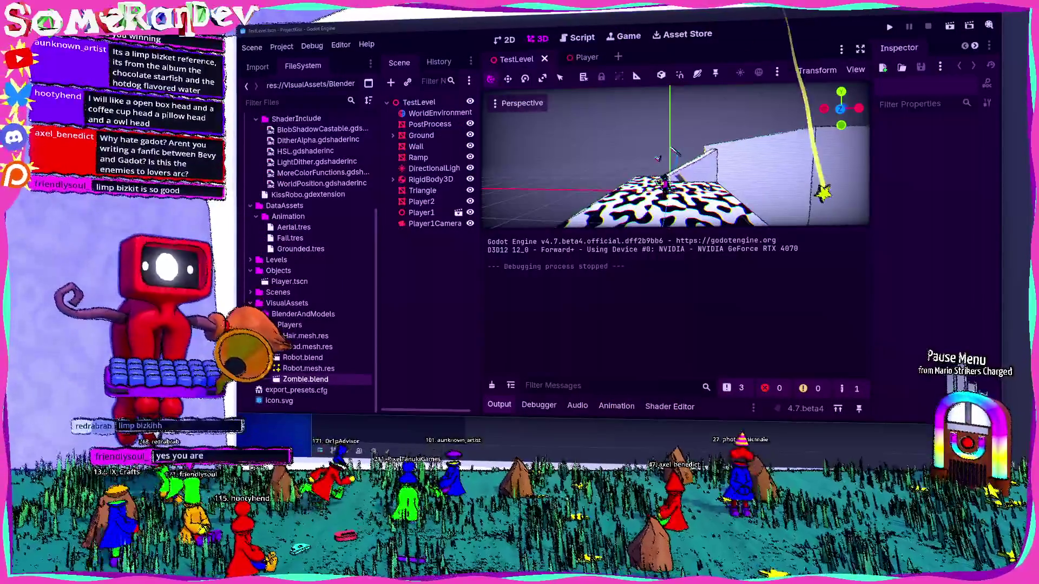
{"action": "key", "text": "alt+Tab"}
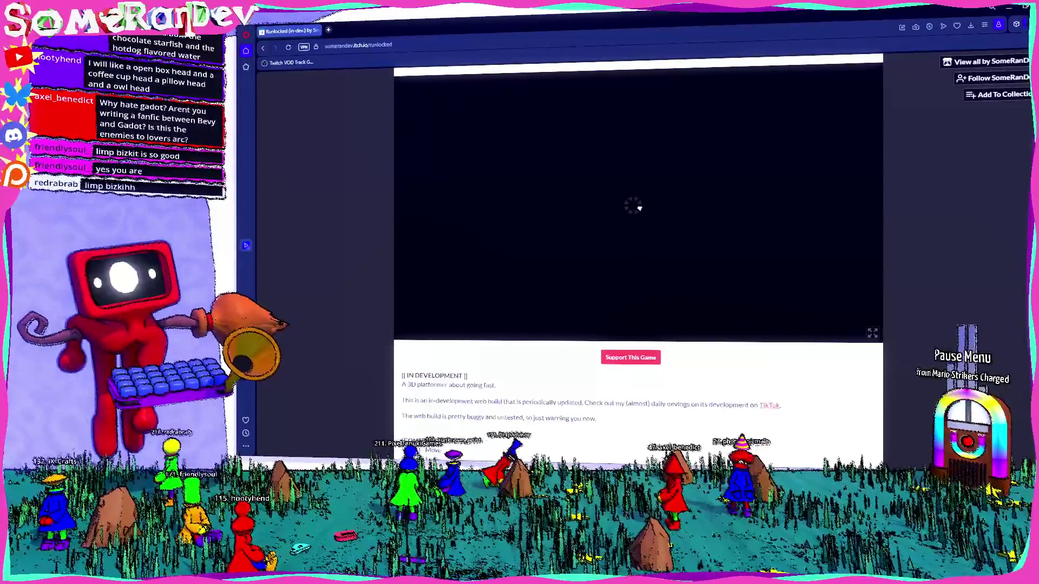
Add several empty '*' bullet lines under 'open box' in TODOs.txt.
{"action": "key", "text": "alt+Tab"}
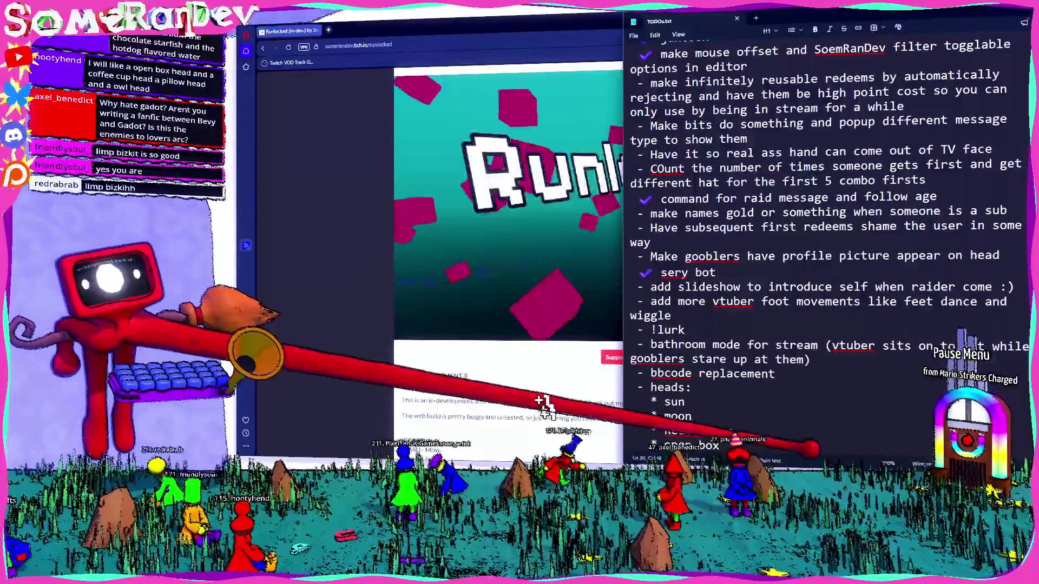
{"action": "key", "text": "Return"}
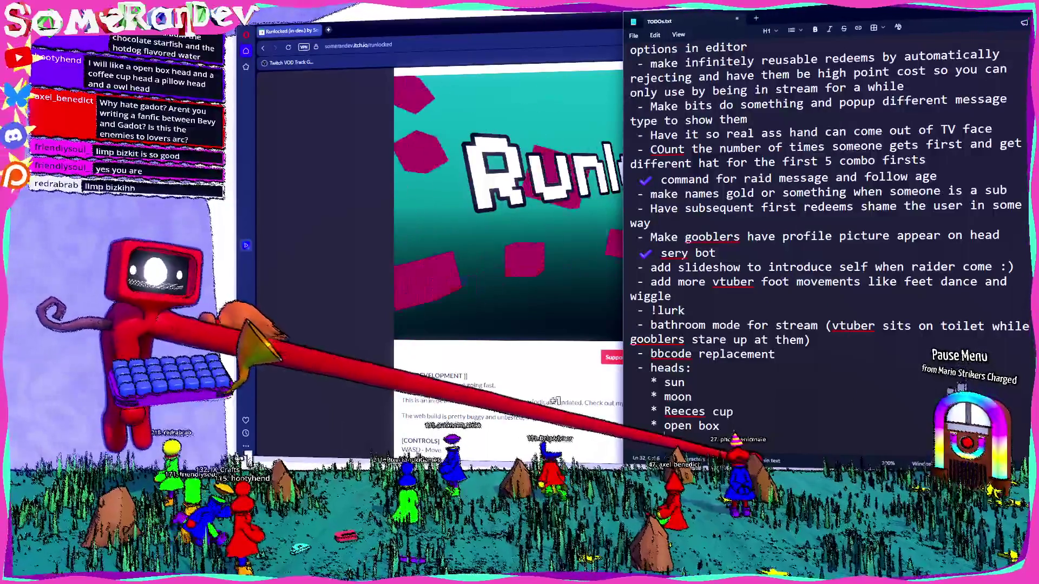
{"action": "key", "text": "shift+Home"}
{"action": "key", "text": "ctrl+c"}
{"action": "key", "text": "ctrl+v"}
{"action": "key", "text": "Return"}
{"action": "key", "text": "ctrl+v"}
{"action": "key", "text": "Return"}
{"action": "key", "text": "ctrl+v"}
{"action": "key", "text": "Return"}
{"action": "key", "text": "ctrl+v"}
{"action": "key", "text": "Return"}
{"action": "key", "text": "ctrl+v"}
{"action": "key", "text": "Return"}
{"action": "key", "text": "ctrl+v"}
{"action": "key", "text": "Return"}
{"action": "key", "text": "ctrl+v"}
{"action": "key", "text": "Return"}
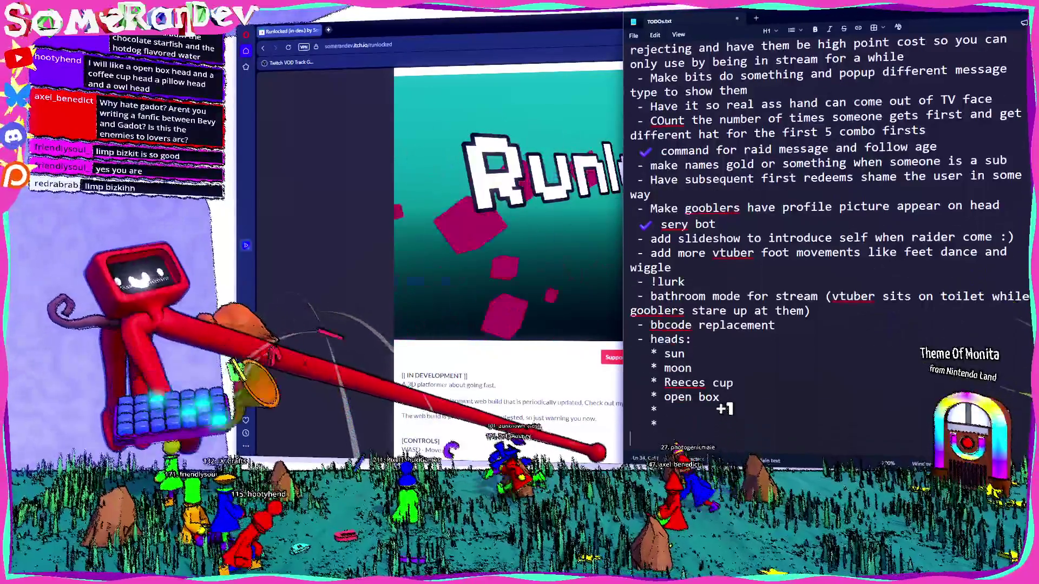
{"action": "key", "text": "ctrl+v"}
{"action": "key", "text": "Return"}
{"action": "key", "text": "ctrl+v"}
{"action": "key", "text": "Return"}
{"action": "key", "text": "ctrl+v"}
{"action": "key", "text": "Return"}
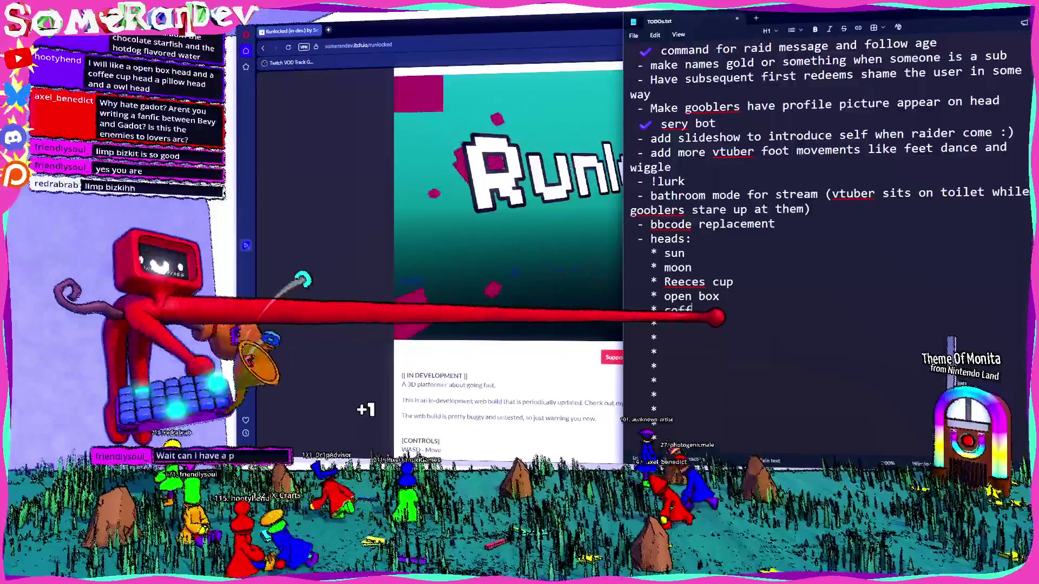
Fill the bullets with cup/mug, pillow, bird/owl and squid, save, and return to Runlocked.
{"action": "type", "text": "cup"}
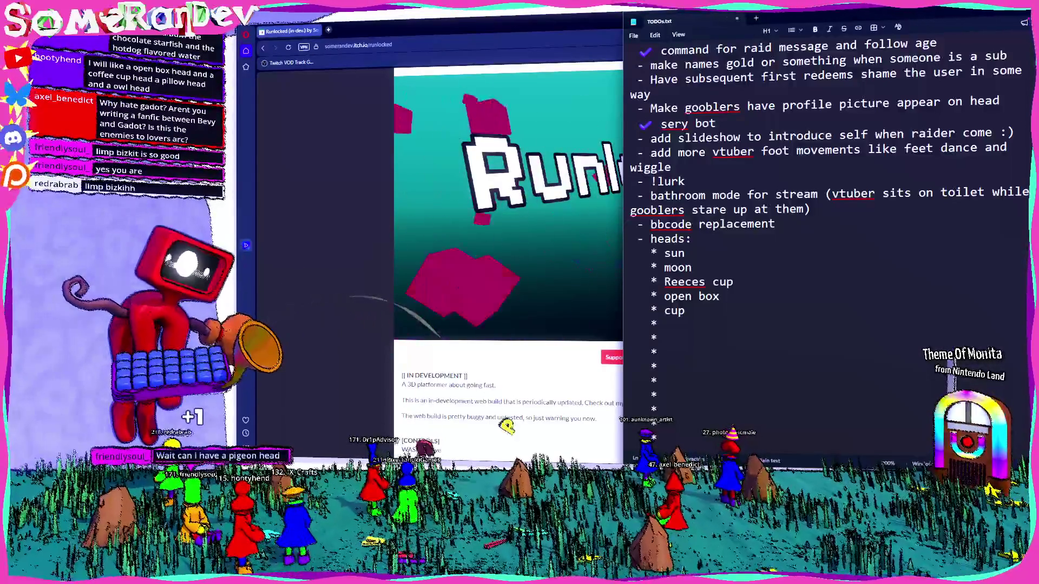
{"action": "type", "text": "/mug * pi"}
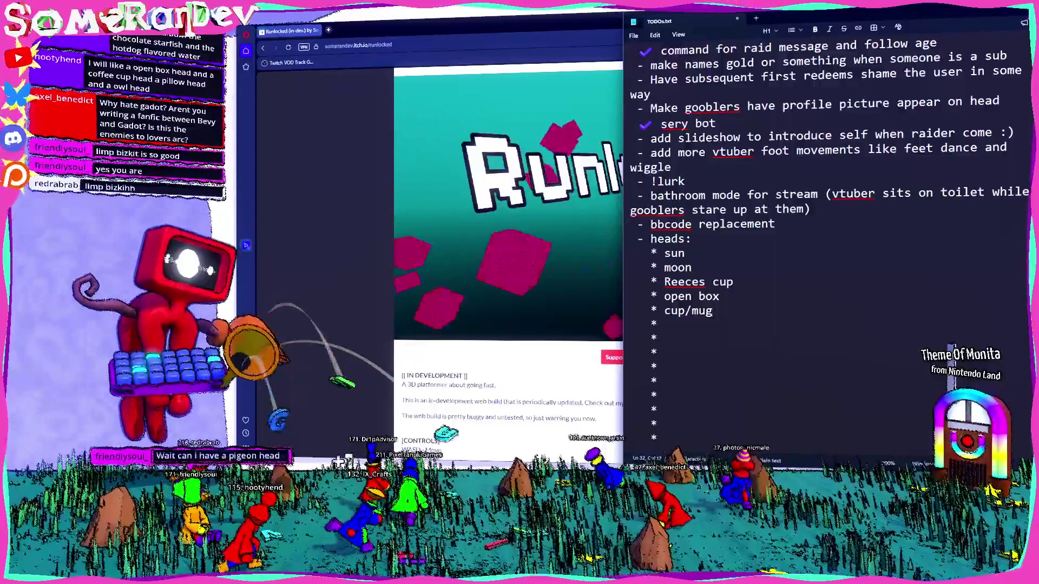
{"action": "type", "text": "llow"}
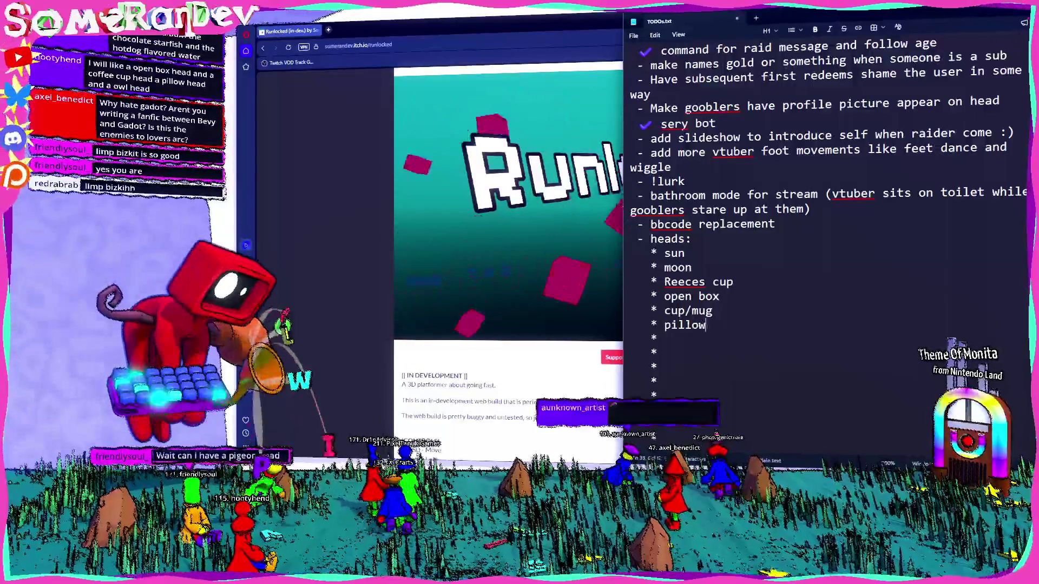
{"action": "key", "text": "Down"}
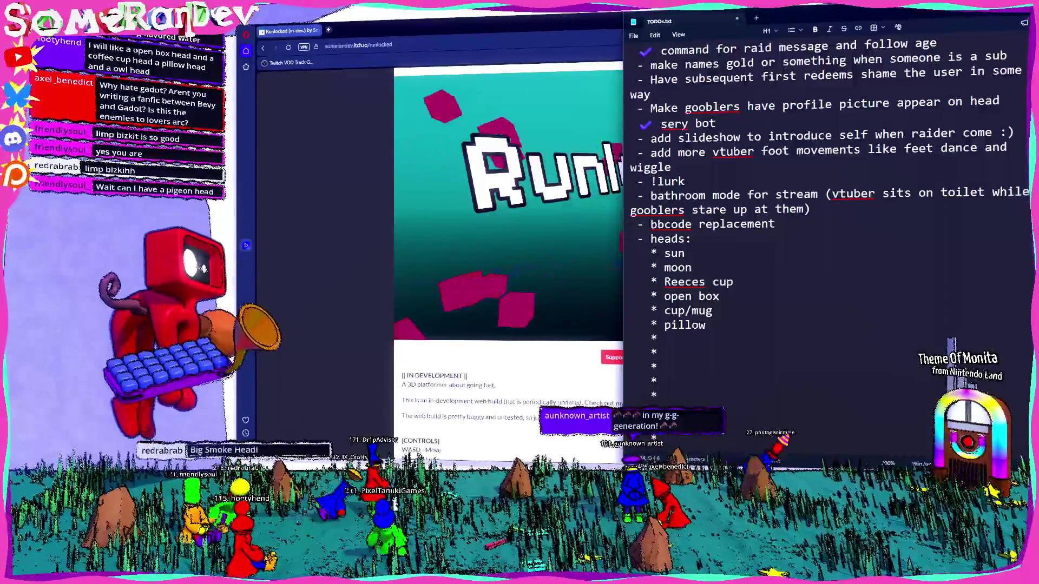
{"action": "type", "text": "brrd/owl"}
{"action": "key", "text": "BackSpace"}
{"action": "key", "text": "BackSpace"}
{"action": "key", "text": "BackSpace"}
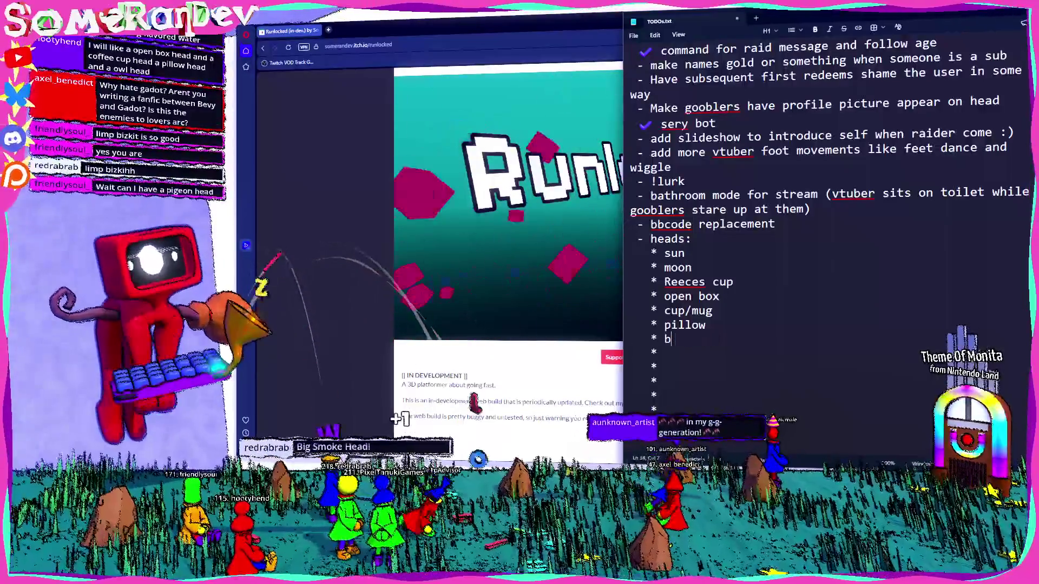
{"action": "left_click", "coordinate": [671, 339]}
{"action": "type", "text": "u"}
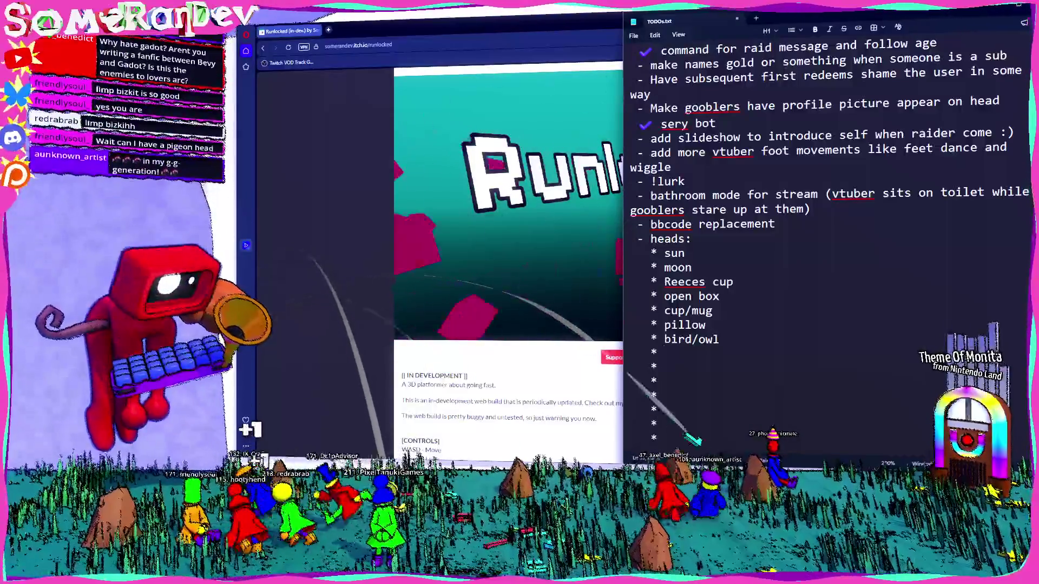
{"action": "left_click", "coordinate": [664, 353]}
{"action": "type", "text": "quid"}
{"action": "key", "text": "ctrl+s"}
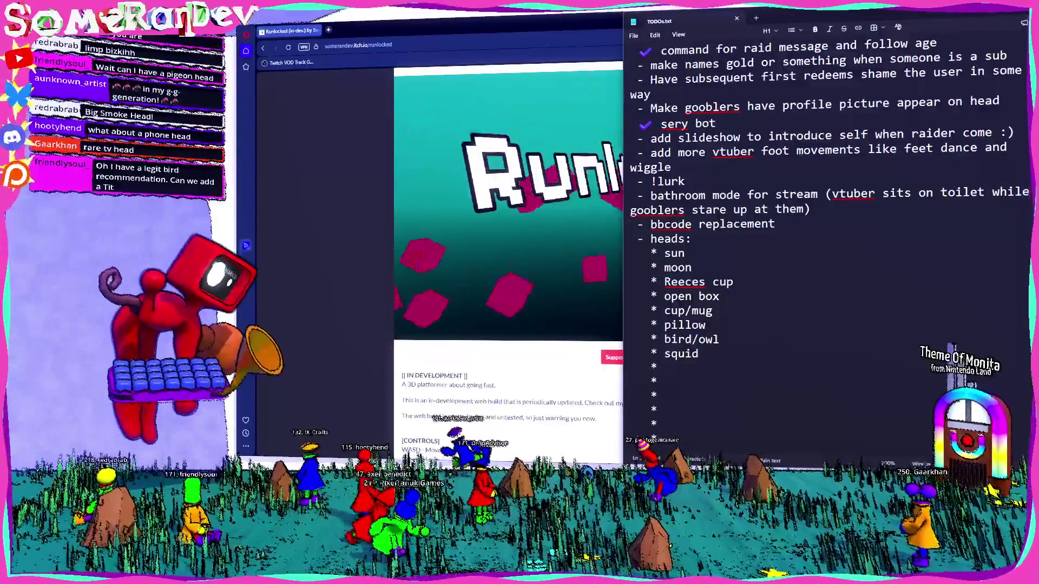
{"action": "left_click", "coordinate": [536, 98]}
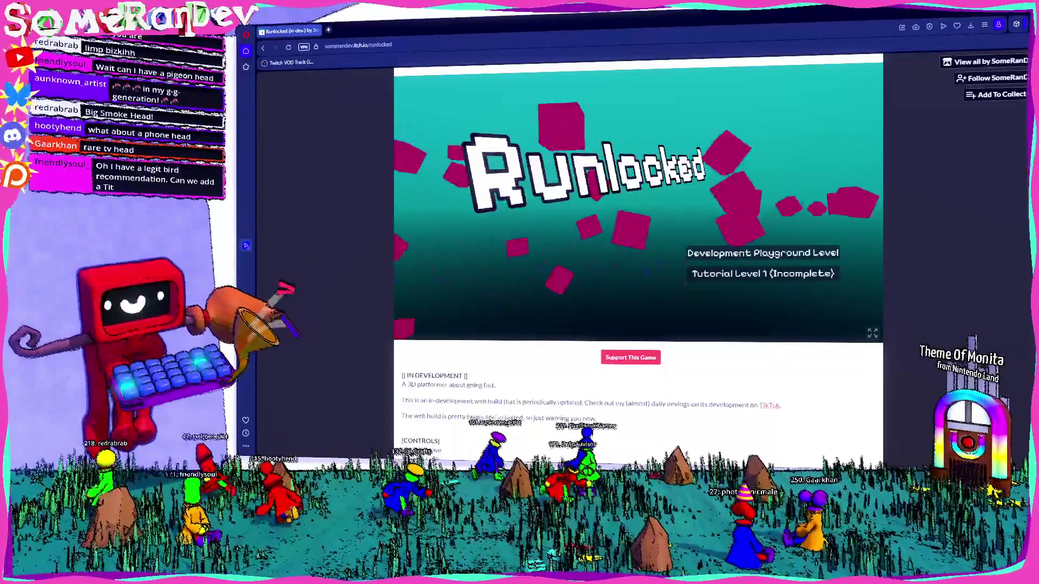
{"action": "key", "text": "alt+Tab"}
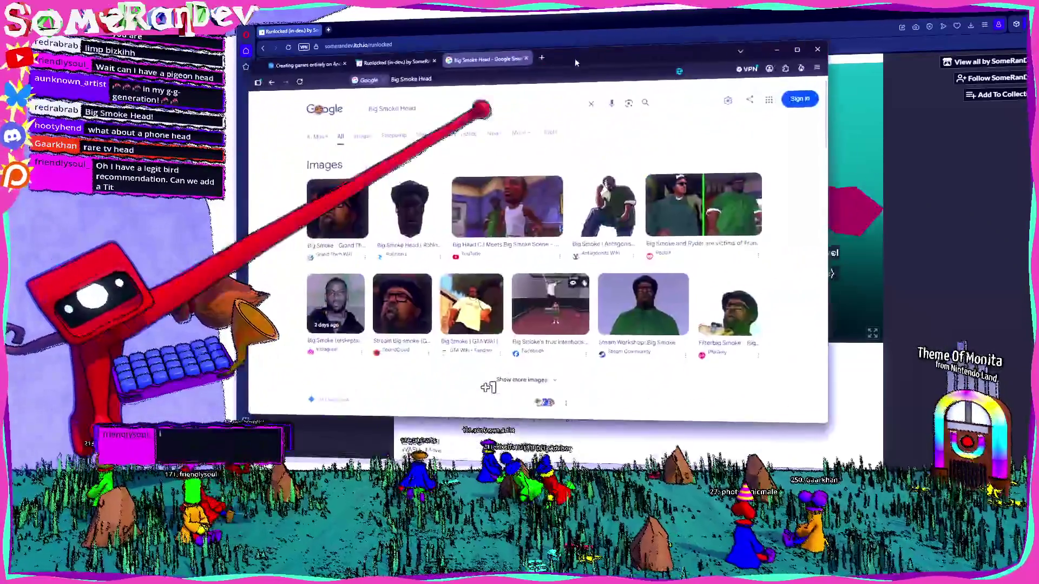
{"action": "left_click_drag", "start_coordinate": [573, 67], "coordinate": [628, 71]}
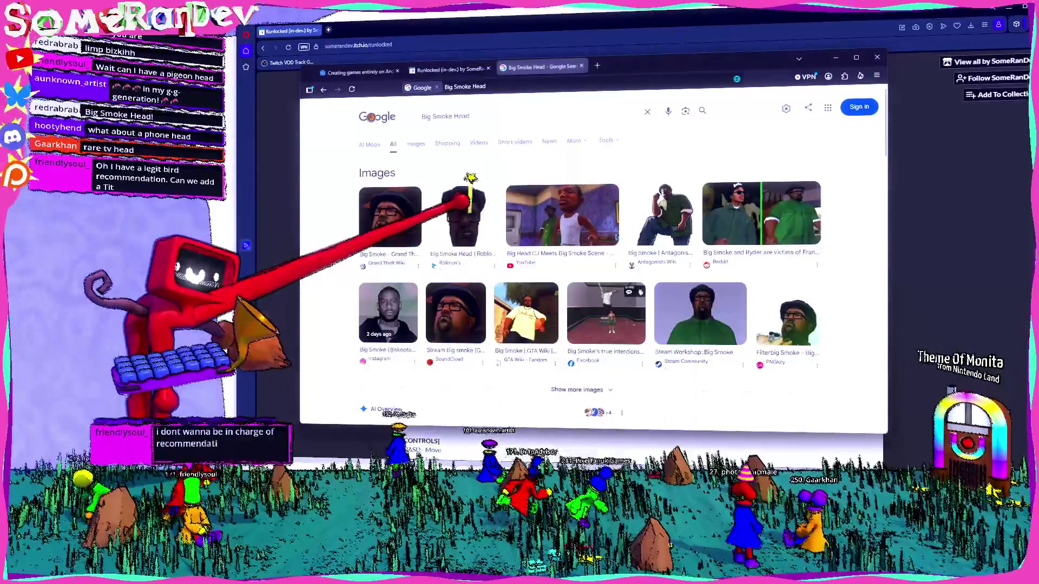
{"action": "left_click", "coordinate": [464, 206]}
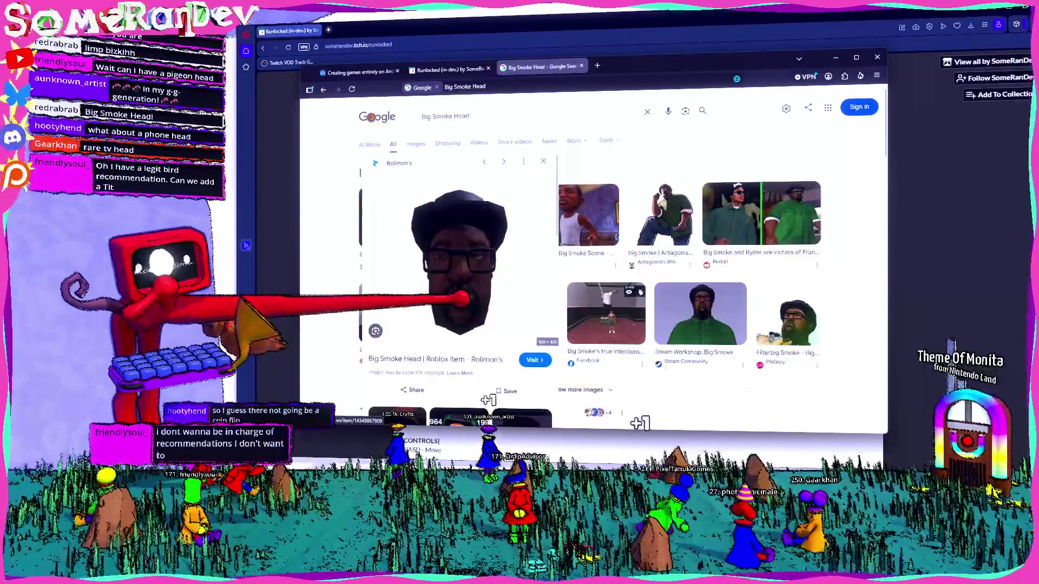
{"action": "left_click", "coordinate": [424, 366]}
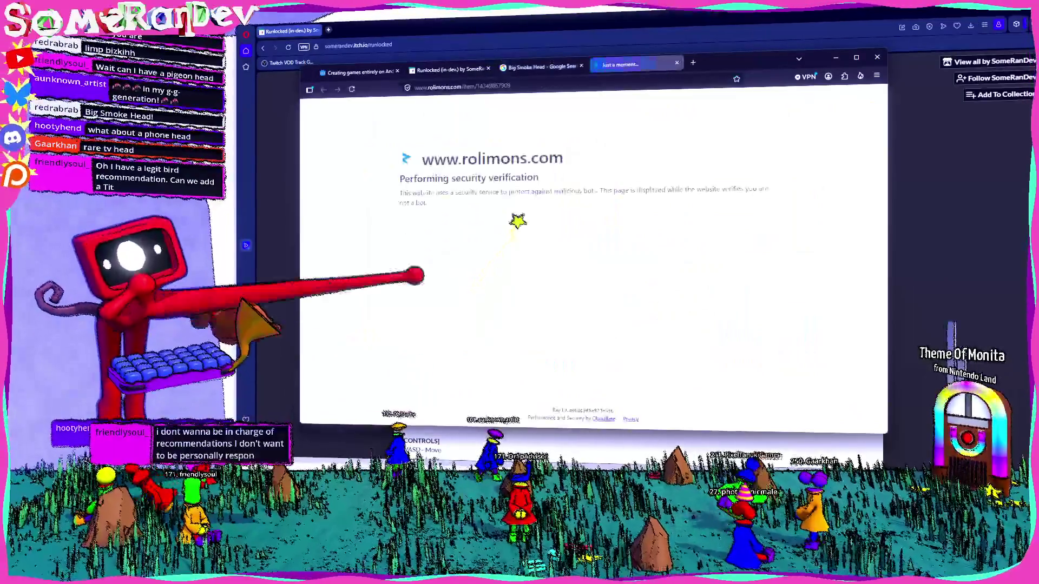
{"action": "left_click", "coordinate": [639, 39]}
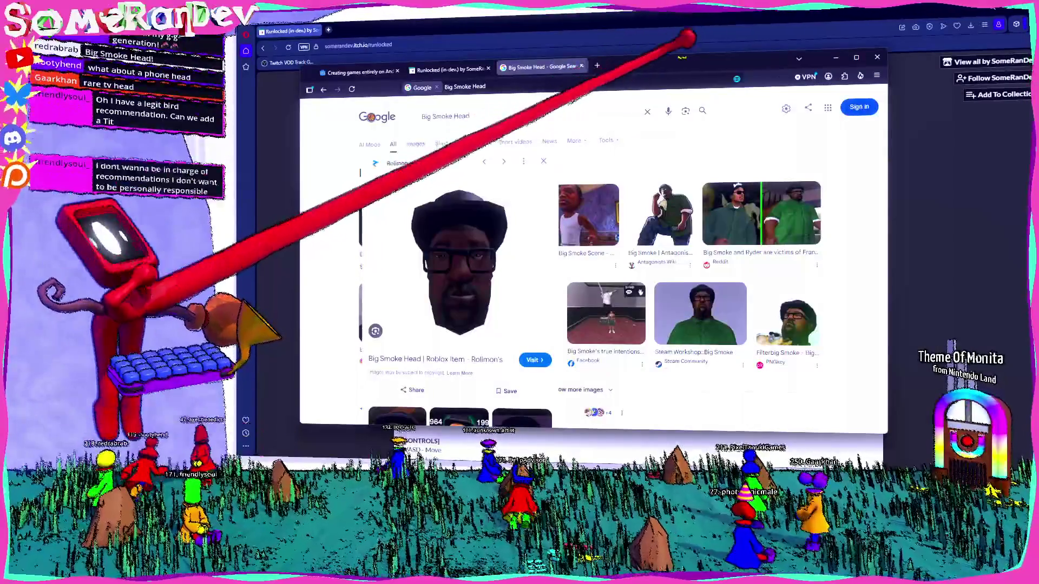
{"action": "left_click", "coordinate": [695, 25]}
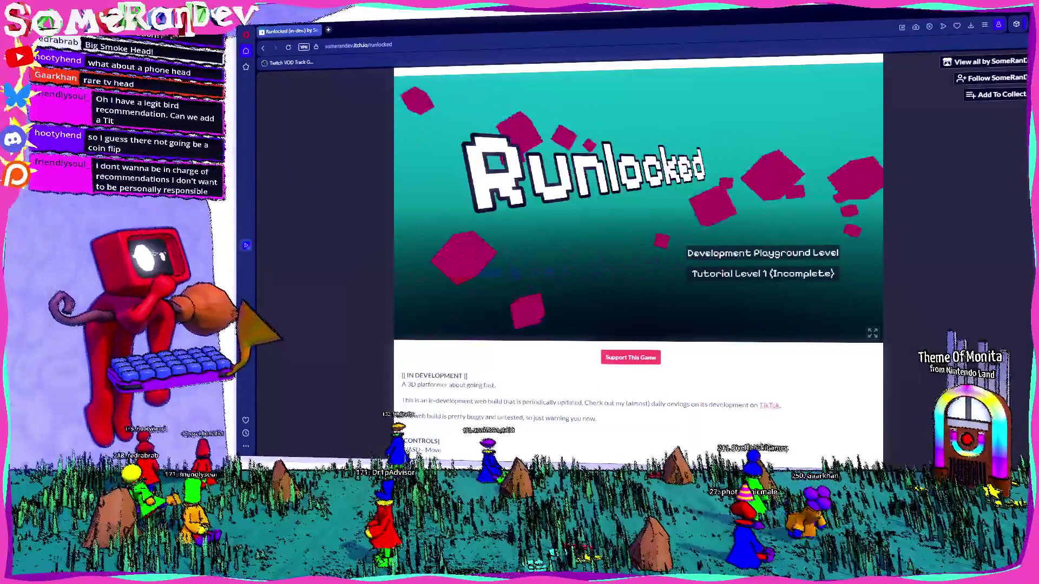
{"action": "key", "text": "alt+Tab"}
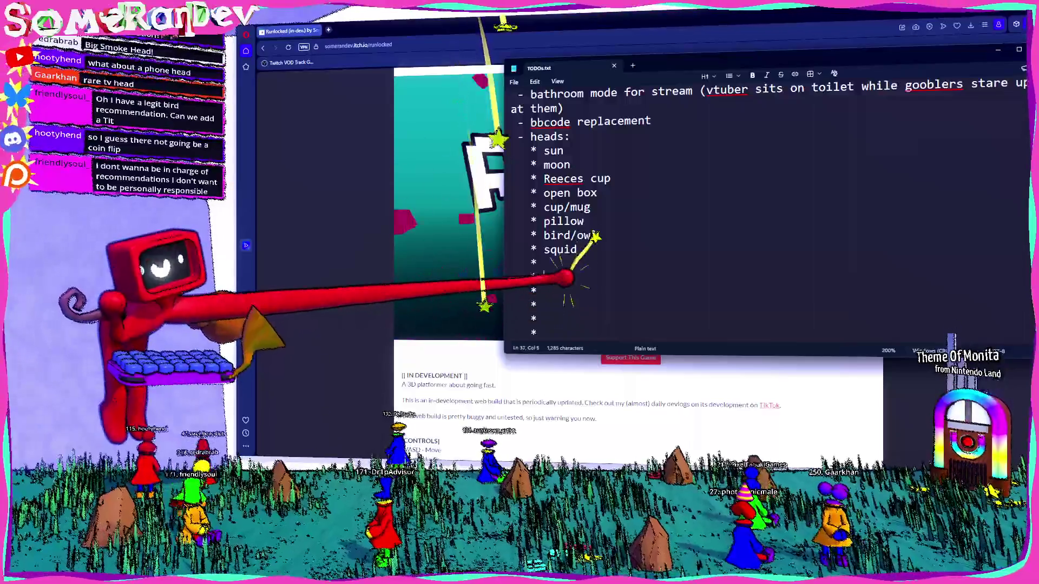
Add 'rare tv head' on an empty bullet below squid, then go back to the game page.
{"action": "left_click", "coordinate": [543, 277]}
{"action": "type", "text": "rare tv t"}
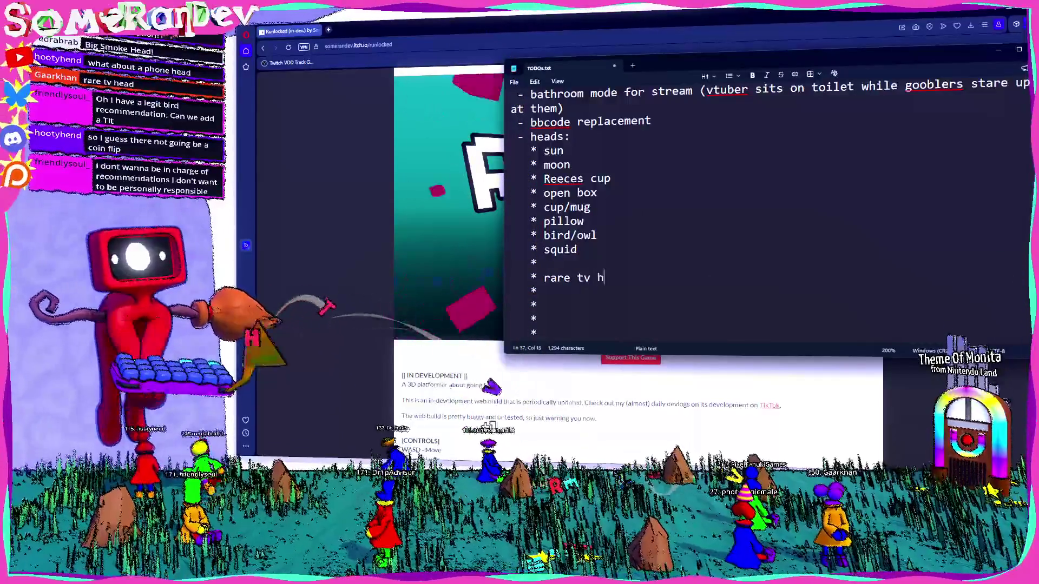
{"action": "type", "text": "ead"}
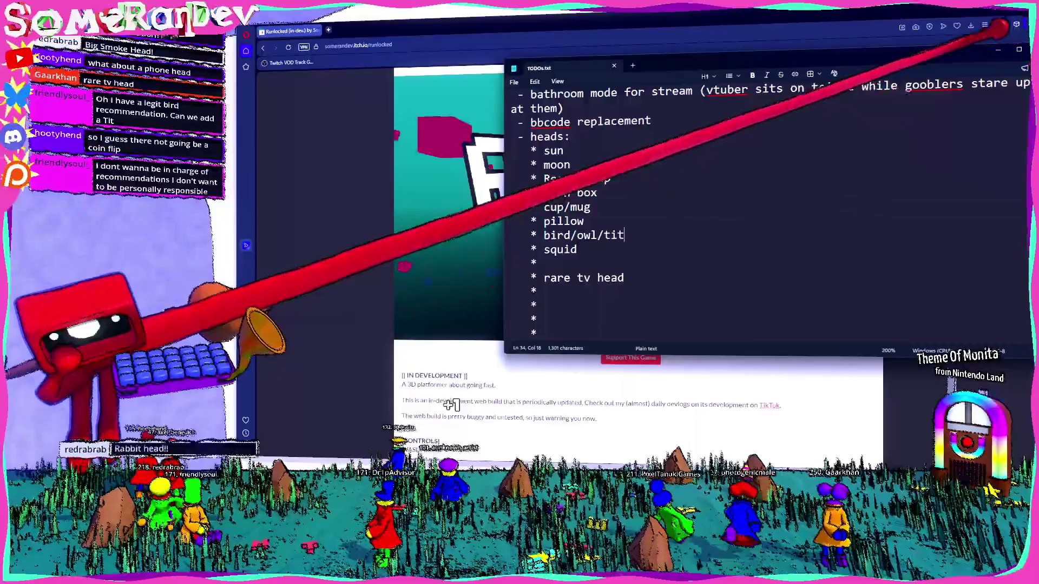
{"action": "left_click", "coordinate": [448, 406]}
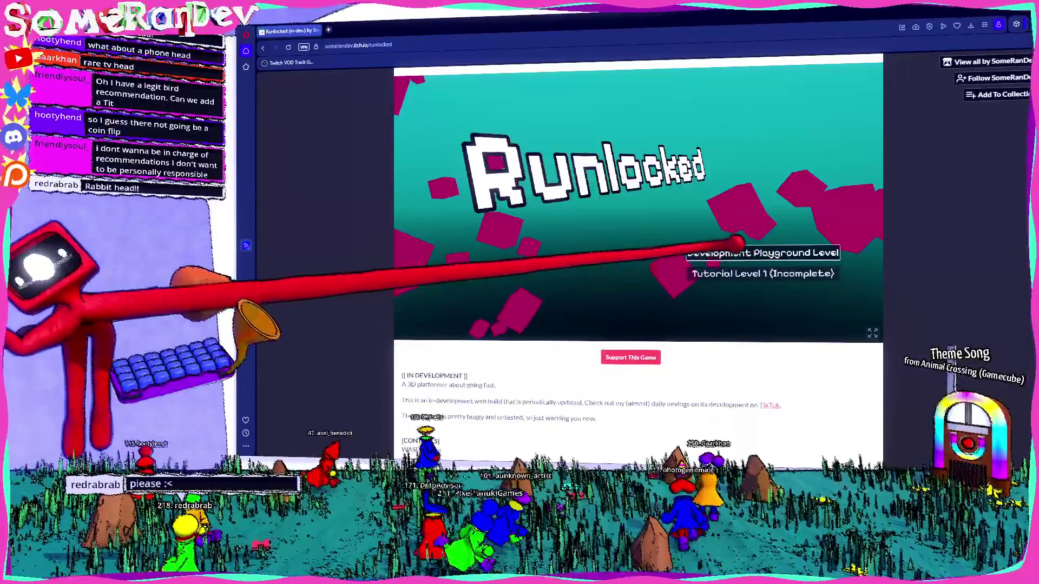
Start the Development Playground Level and run across the ramps and cyan floor toward the stone pillar.
{"action": "key", "text": "Return"}
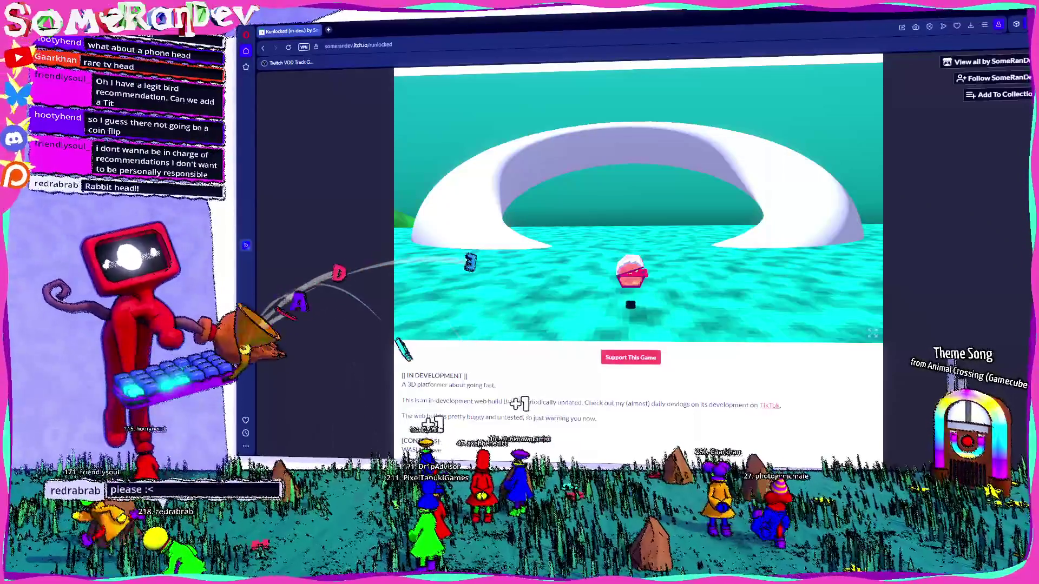
{"action": "left_click", "coordinate": [639, 203]}
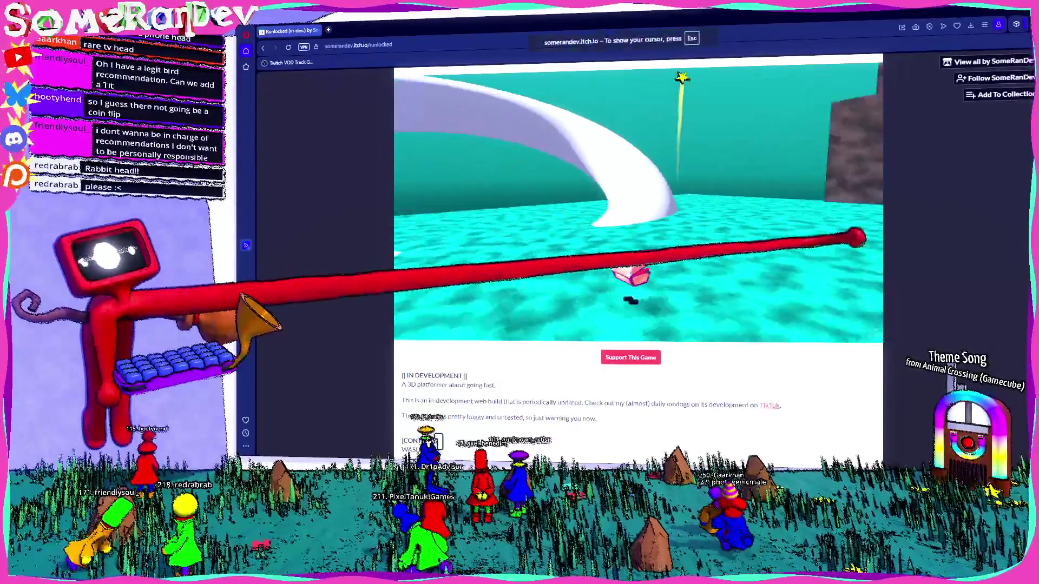
{"action": "key", "text": "w"}
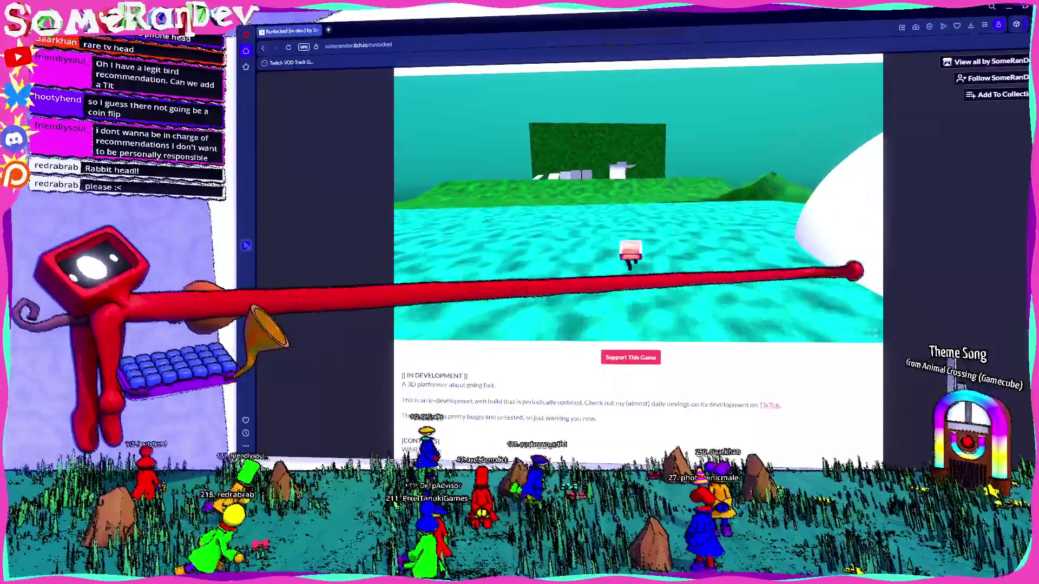
{"action": "key", "text": "w"}
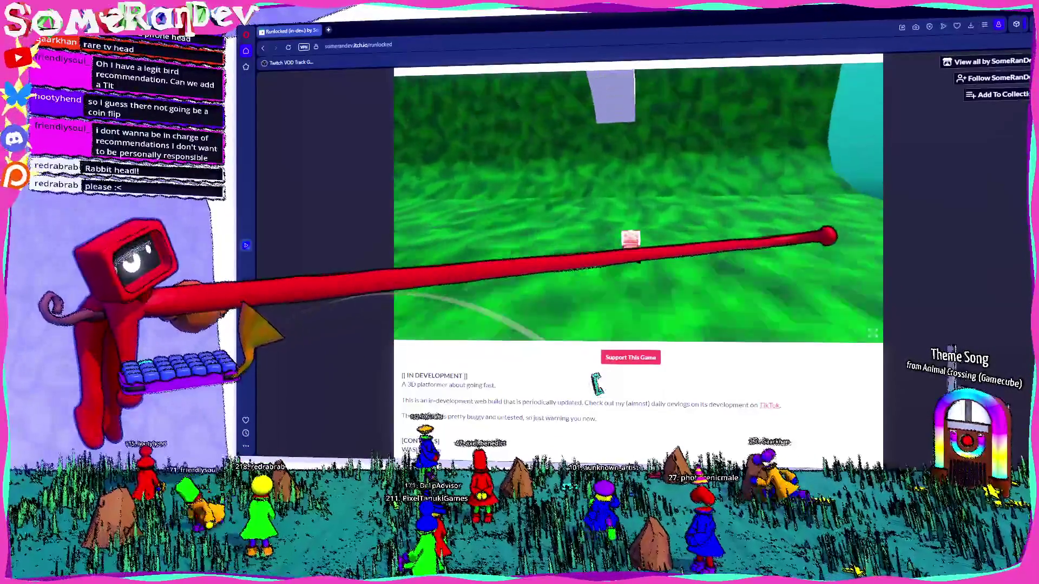
{"action": "key", "text": "s"}
{"action": "key", "text": "w"}
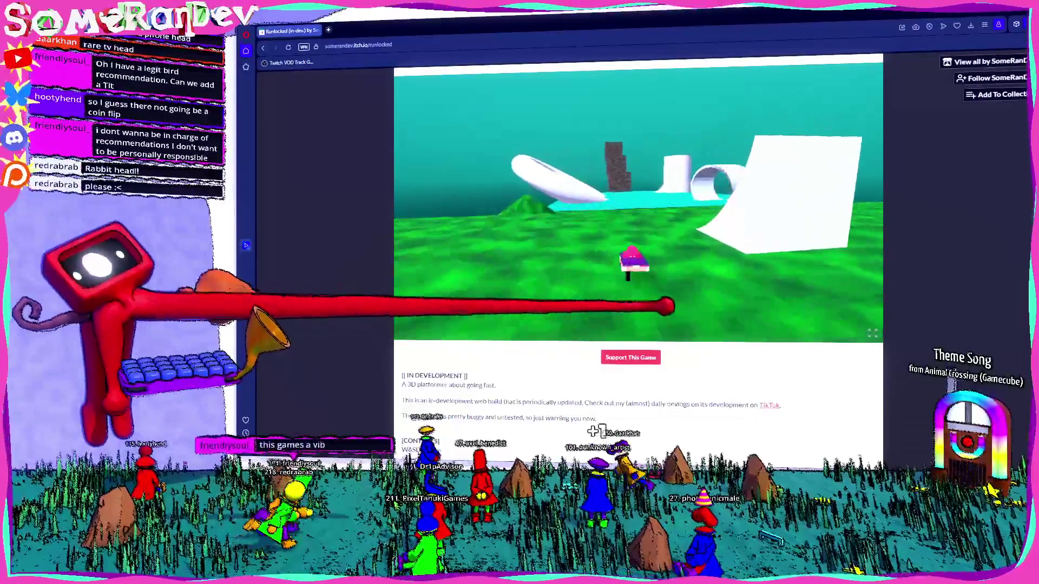
{"action": "key", "text": "w"}
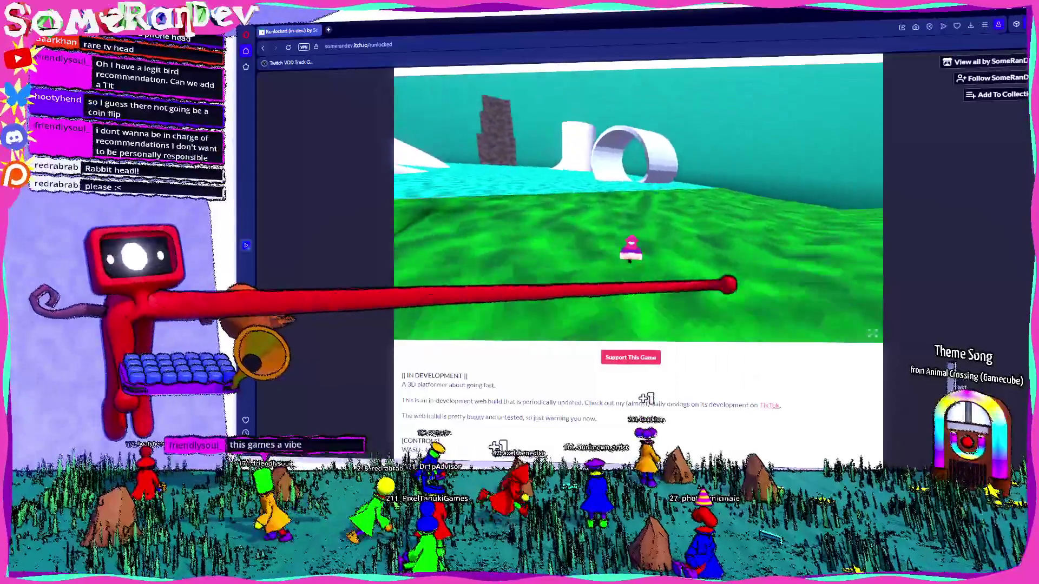
{"action": "key", "text": "w"}
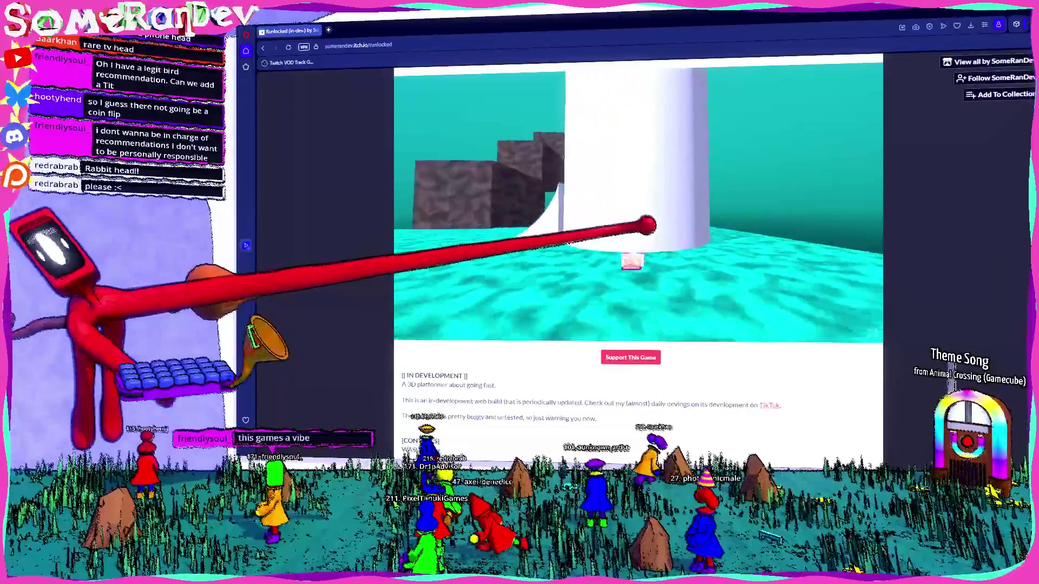
{"action": "key", "text": "w"}
{"action": "key", "text": "w"}
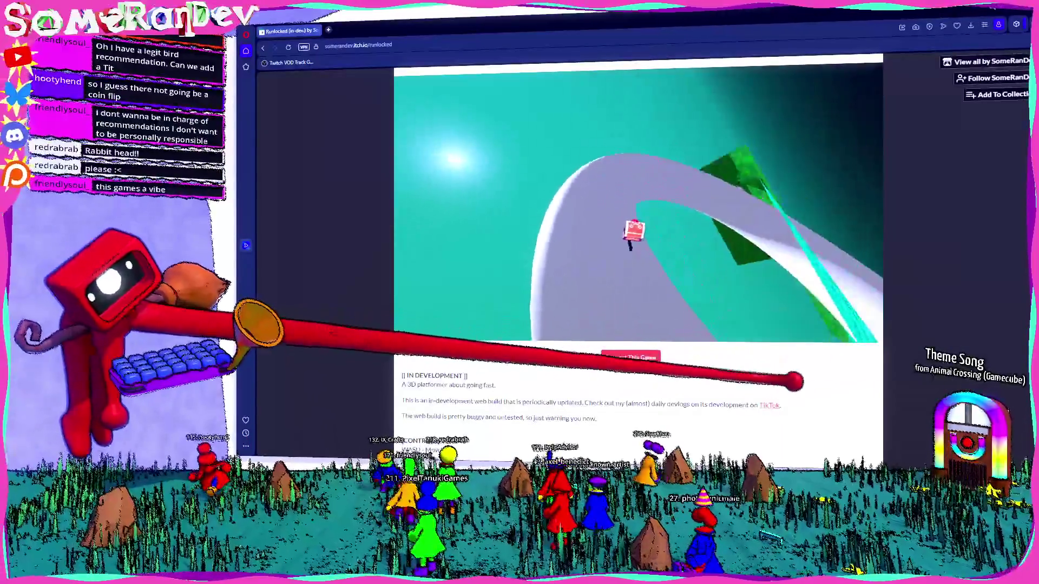
{"action": "key", "text": "w"}
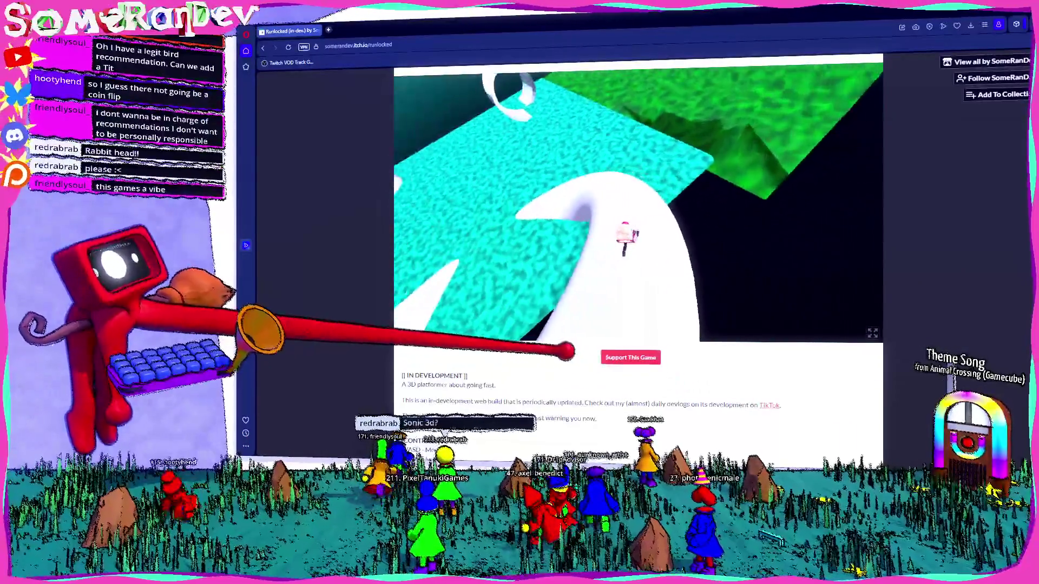
{"action": "key", "text": "w"}
{"action": "key", "text": "w"}
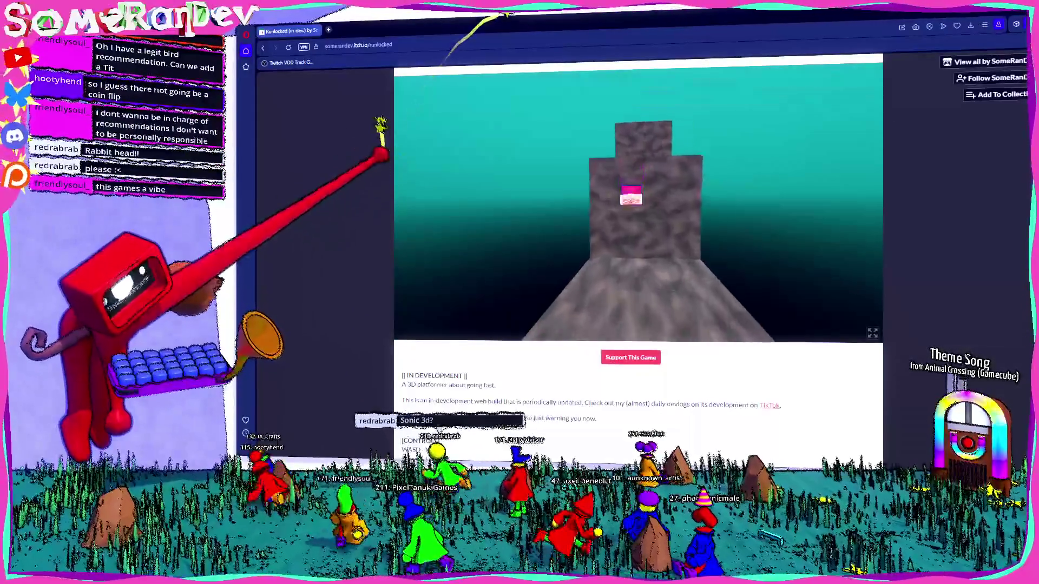
Climb the stone pillar, cross the grey ramp and field, and jump from the white platform.
{"action": "key", "text": "w"}
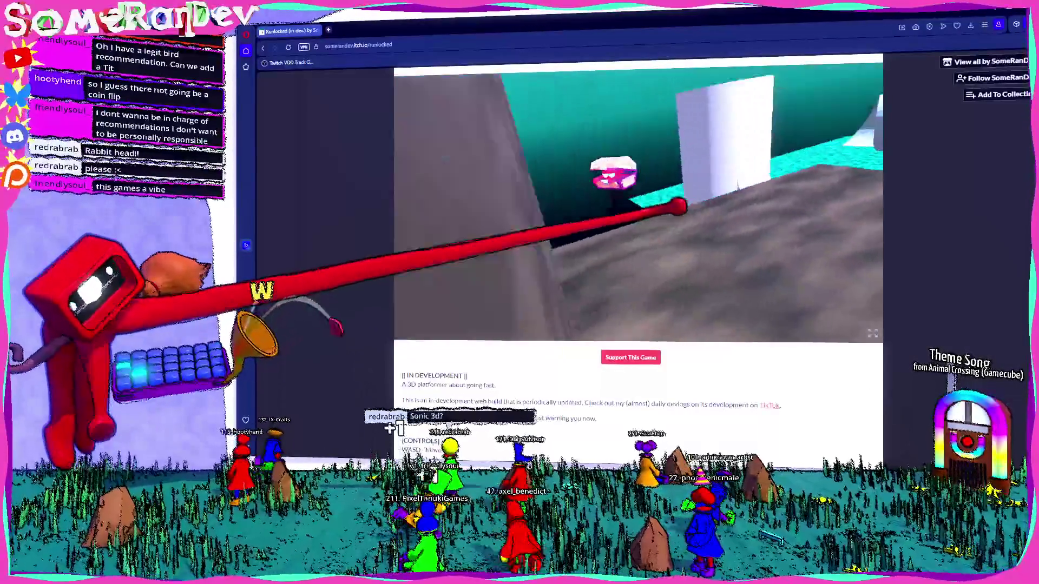
{"action": "key", "text": "w"}
{"action": "key", "text": "w"}
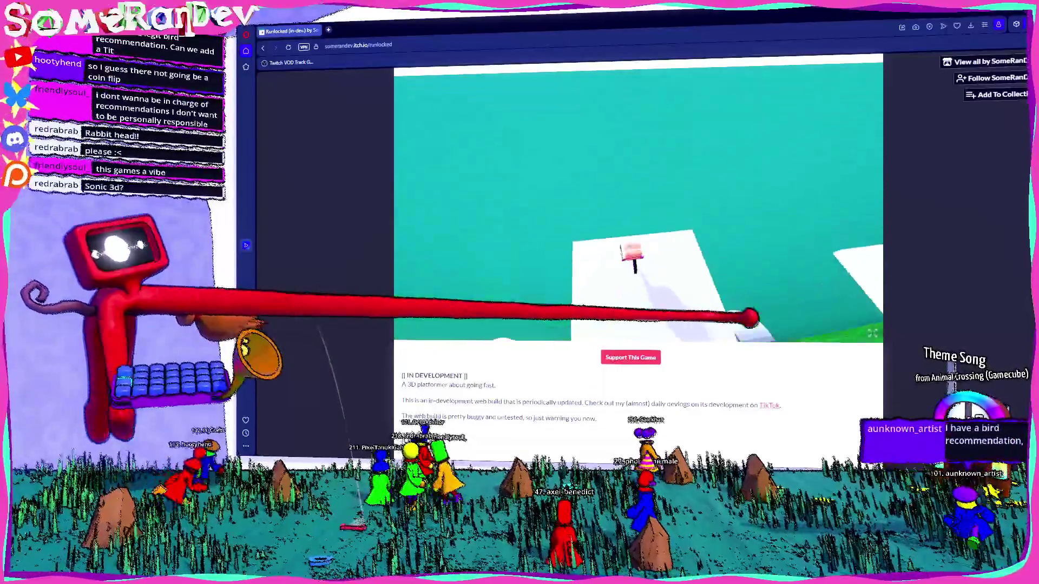
{"action": "key", "text": "w"}
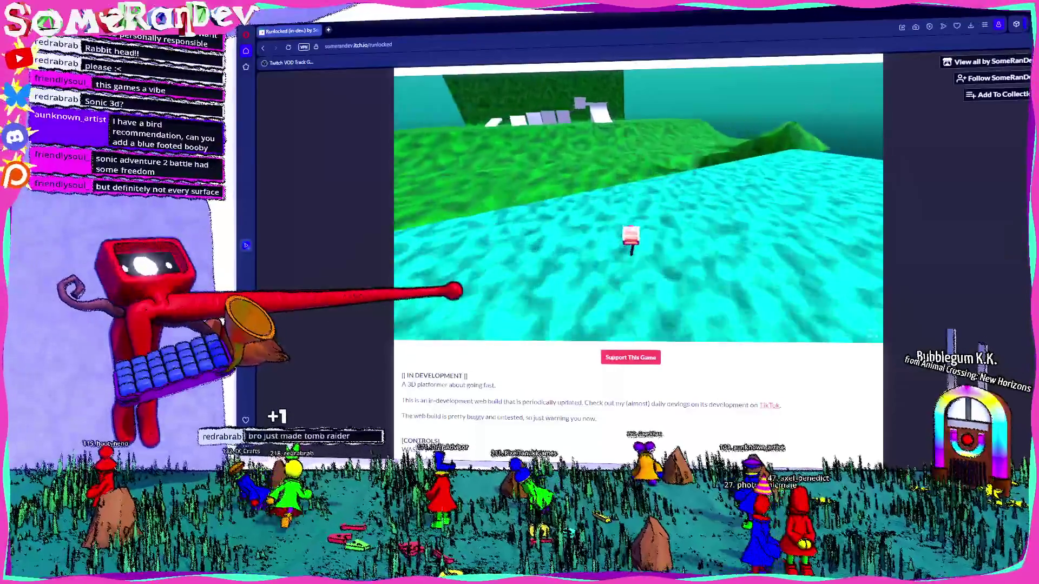
{"action": "key", "text": "w"}
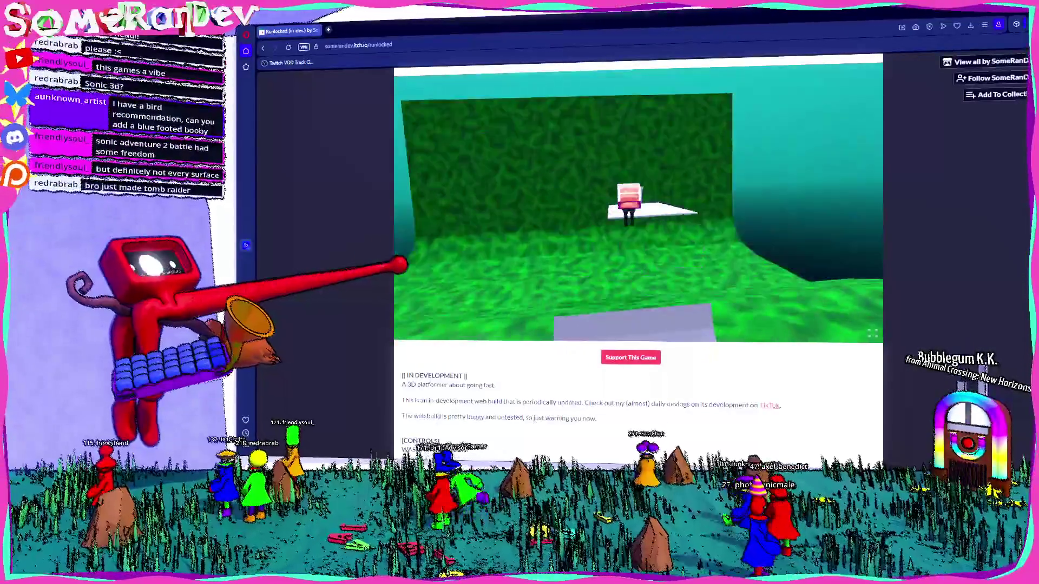
{"action": "key", "text": "w"}
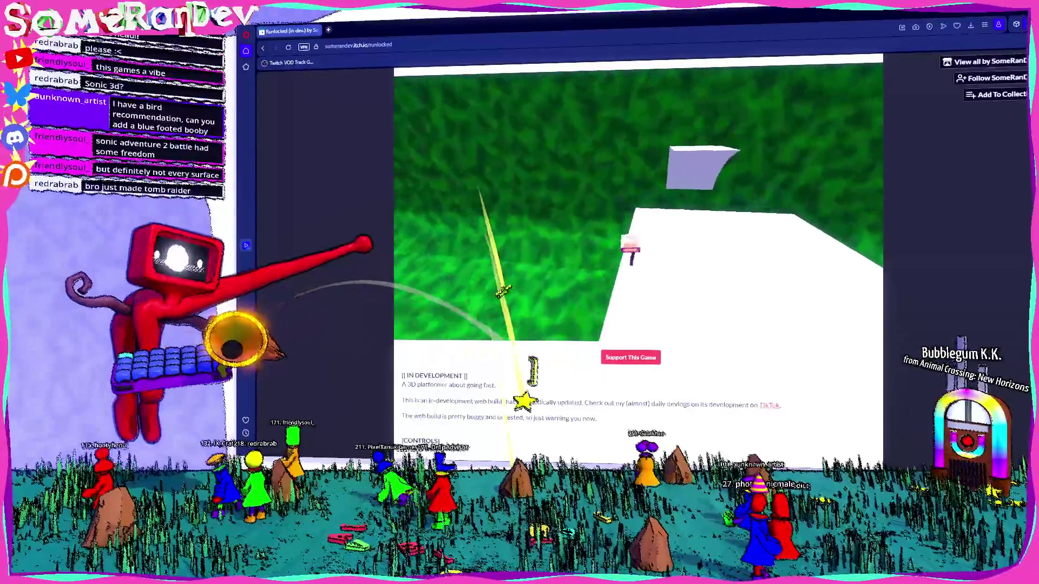
{"action": "key", "text": "space"}
{"action": "key", "text": "w"}
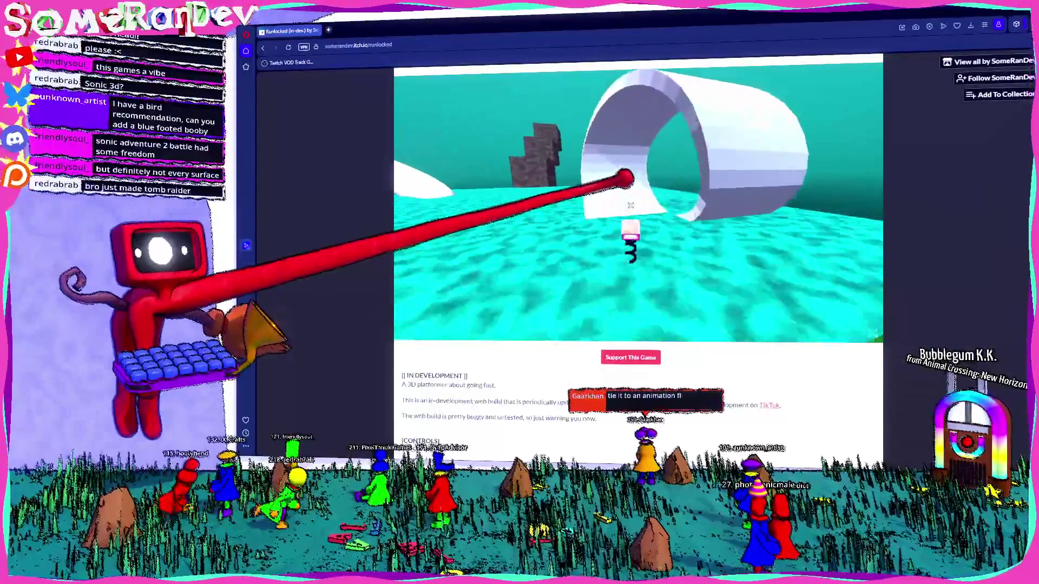
{"action": "key", "text": "w"}
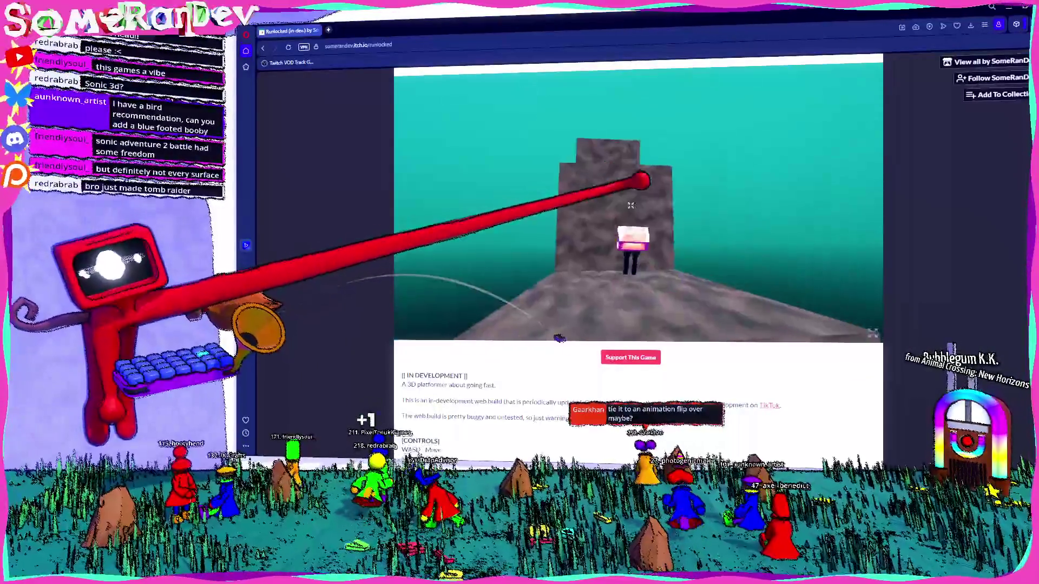
Climb the stone tower, run the white curved ramp, and run up the green wall to the pickup.
{"action": "key", "text": "w"}
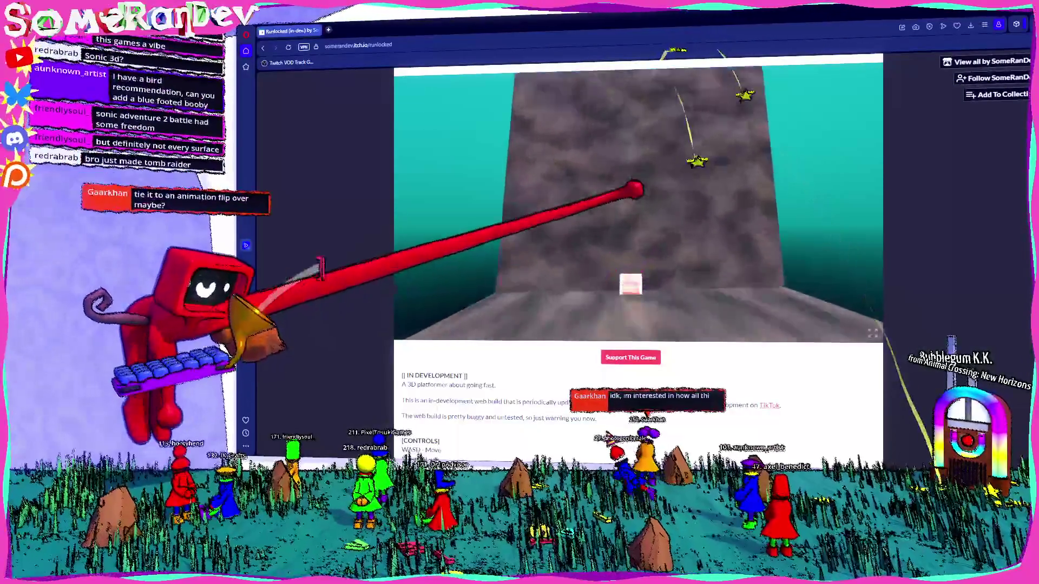
{"action": "key", "text": "w"}
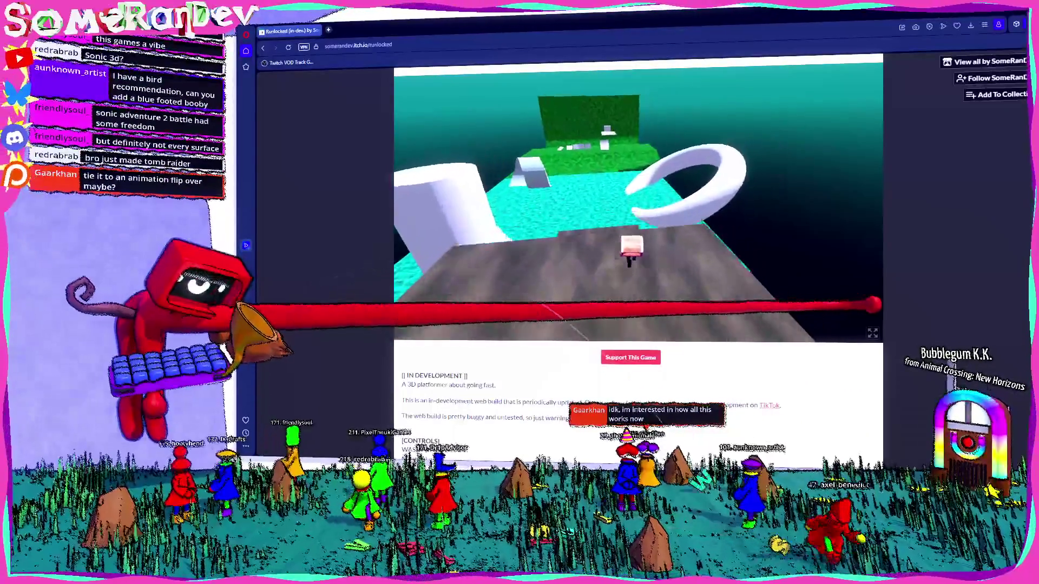
{"action": "key", "text": "w"}
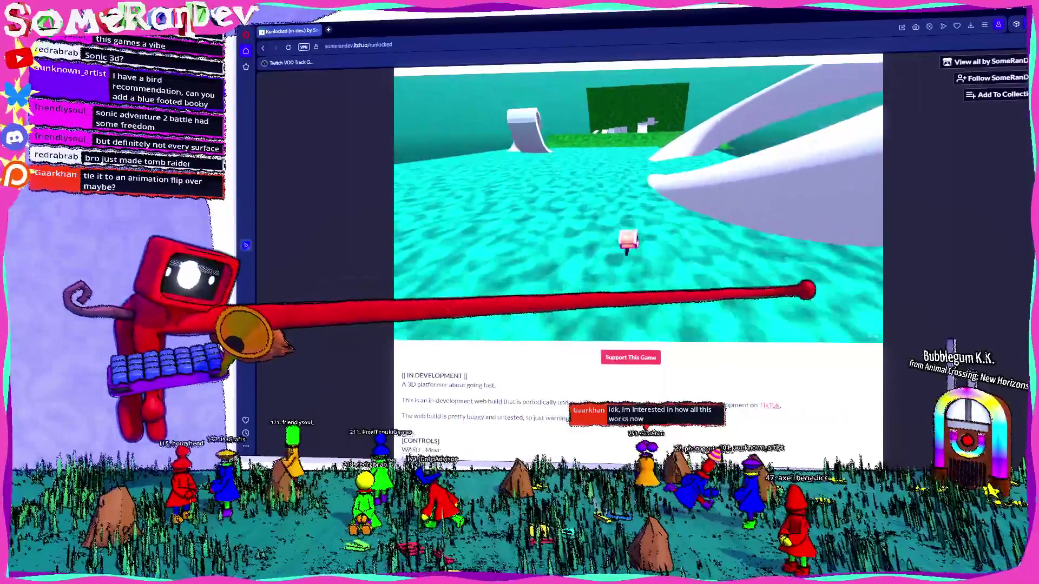
{"action": "key", "text": "w"}
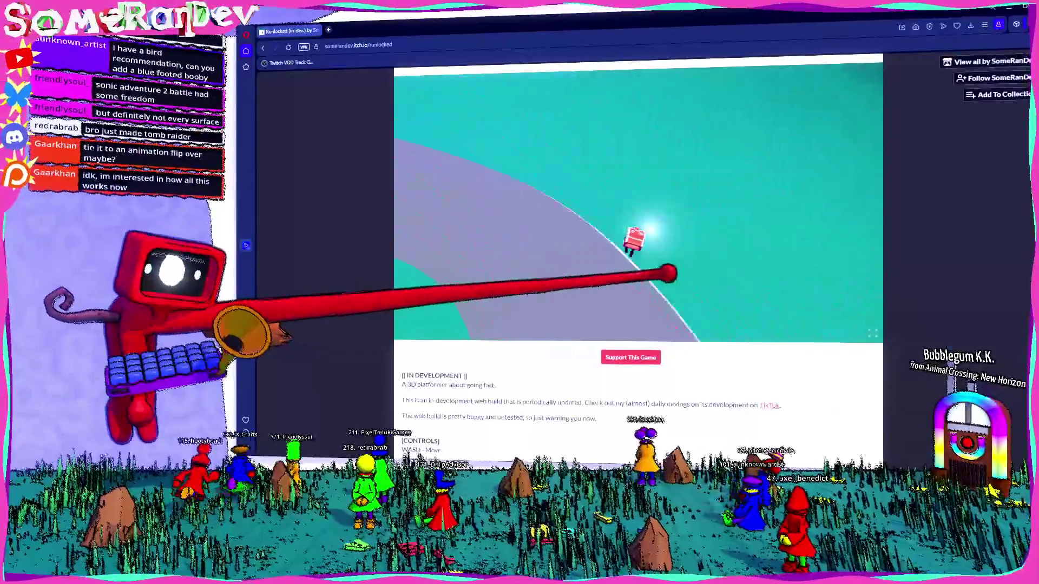
{"action": "key", "text": "w"}
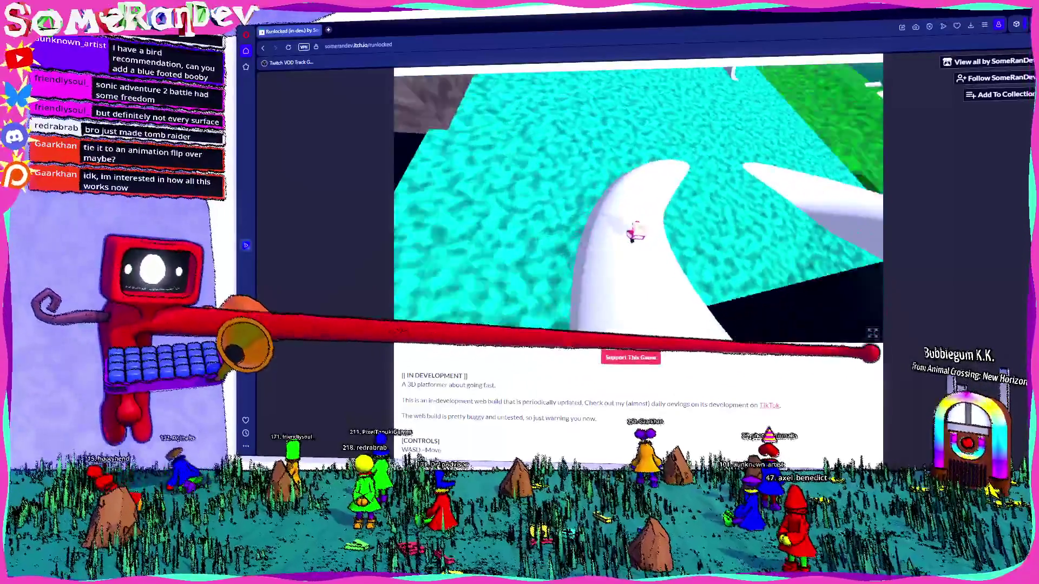
{"action": "key", "text": "w"}
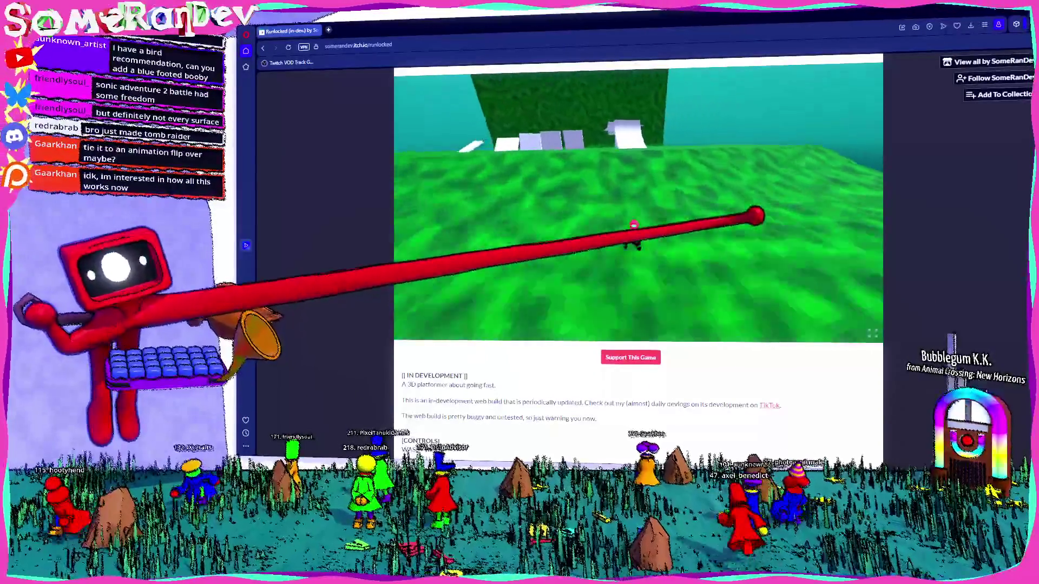
{"action": "key", "text": "w"}
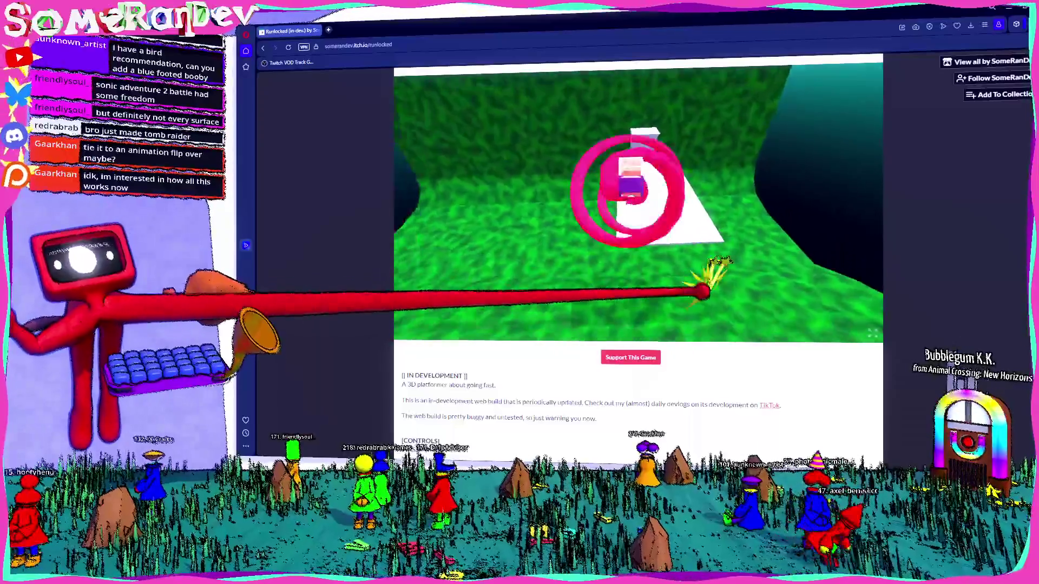
{"action": "key", "text": "w"}
{"action": "key", "text": "alt+Tab"}
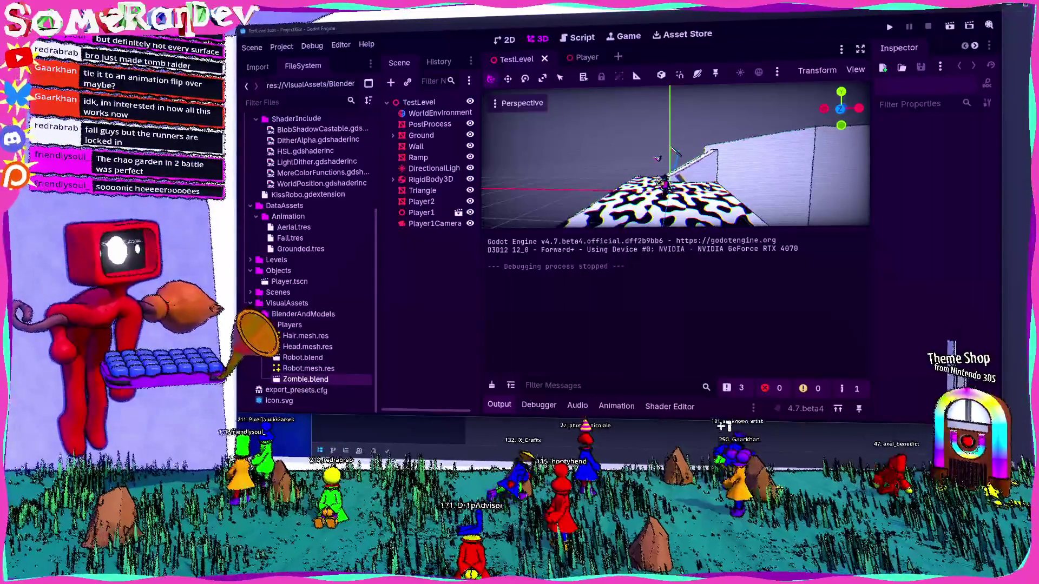
Save the TestLevel scene, run and close a single-player test, then save it again.
{"action": "key", "text": "ctrl+j"}
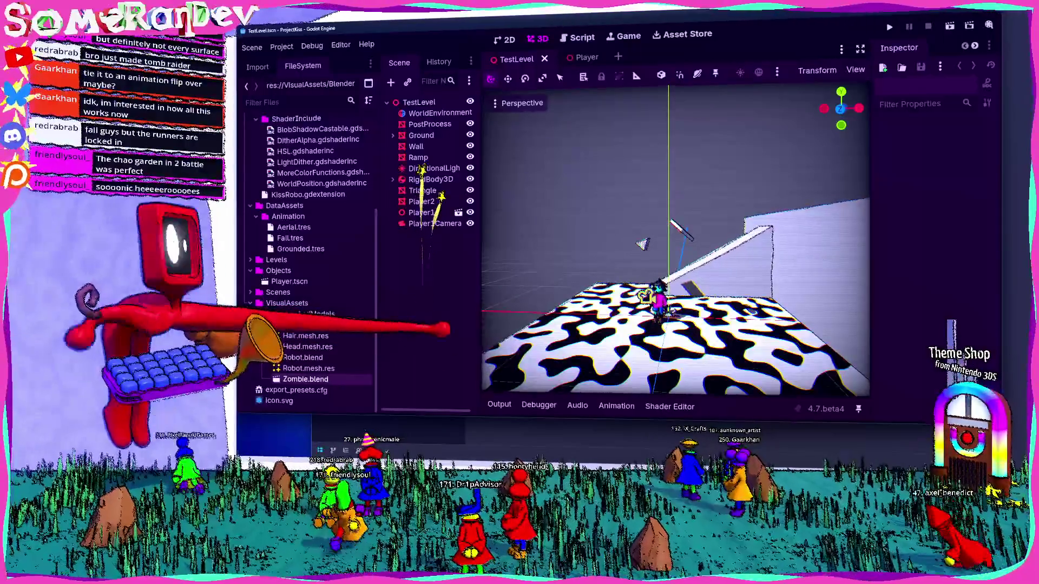
{"action": "key", "text": "ctrl+s"}
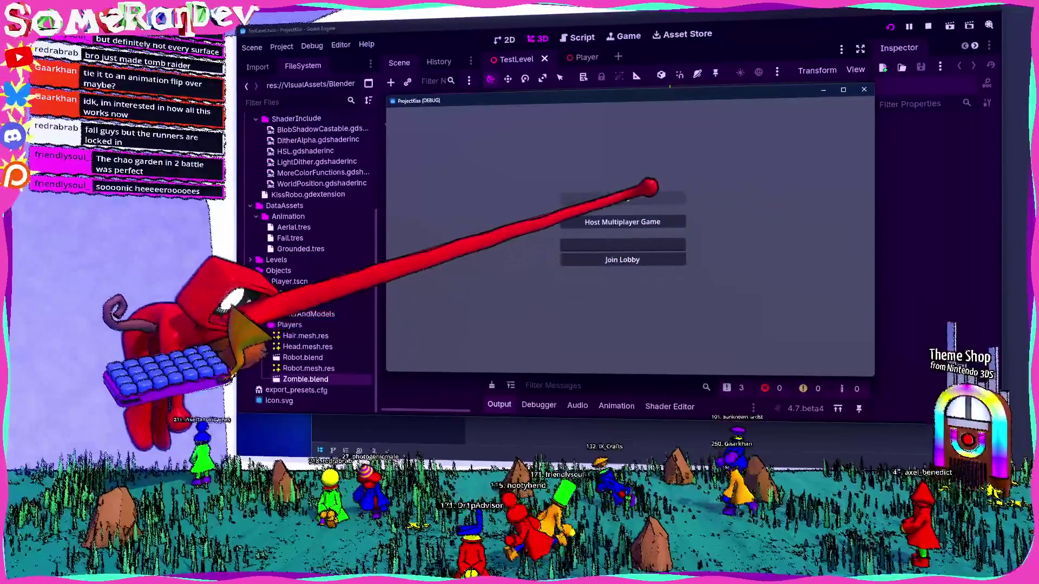
{"action": "left_click", "coordinate": [622, 199]}
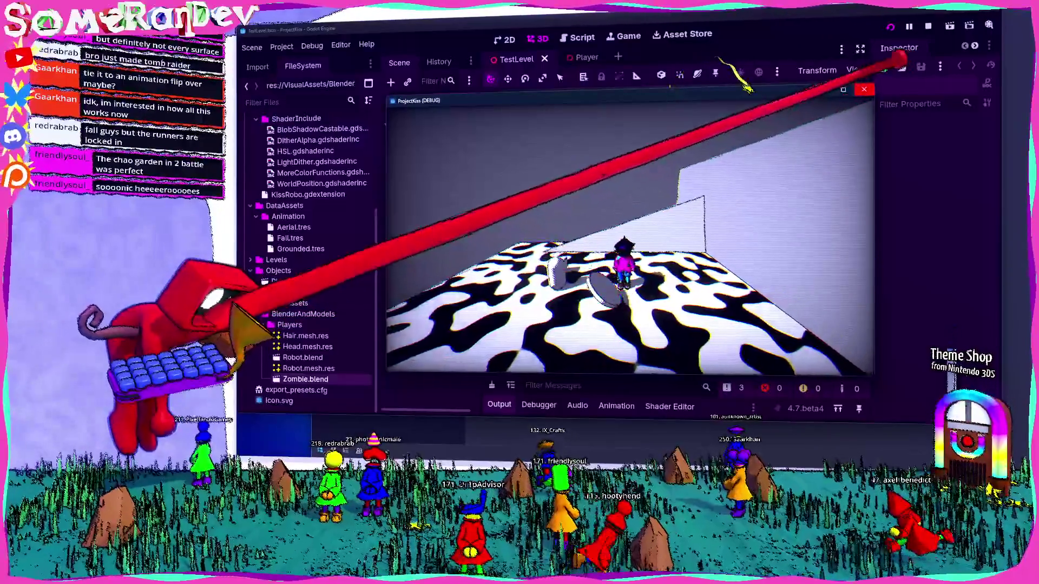
{"action": "left_click", "coordinate": [862, 91]}
{"action": "key", "text": "ctrl+s"}
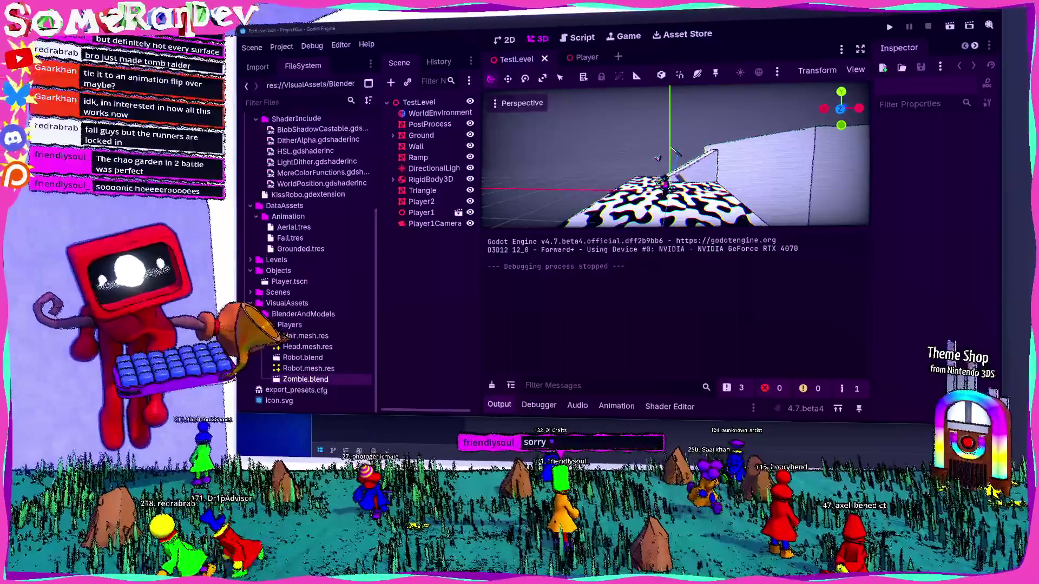
{"action": "key", "text": "alt+Tab"}
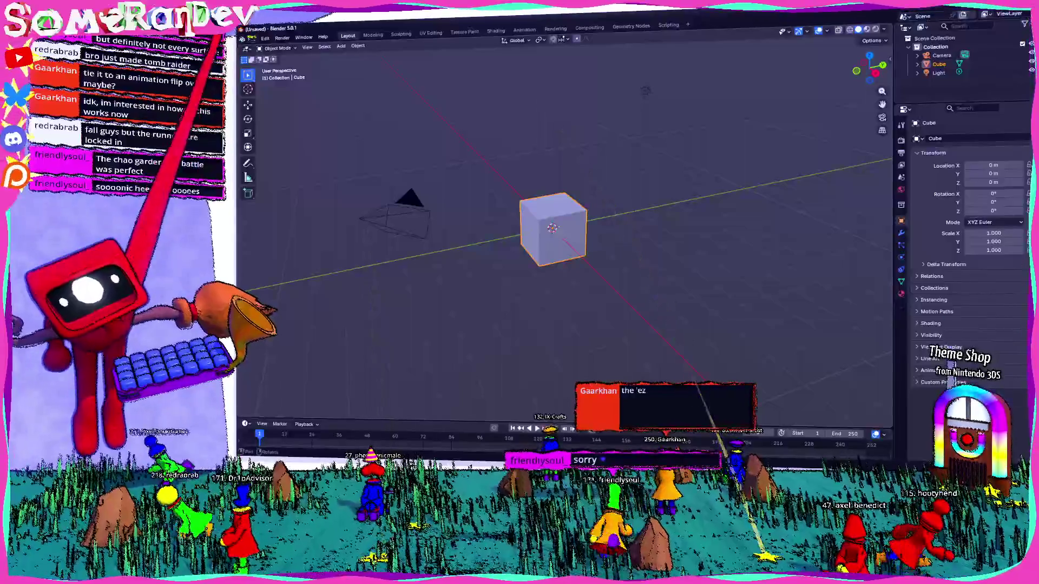
Open Zombie.blend from Blender's recent files list.
{"action": "left_click", "coordinate": [251, 38]}
{"action": "mouse_move", "coordinate": [276, 63]}
{"action": "left_click", "coordinate": [347, 61]}
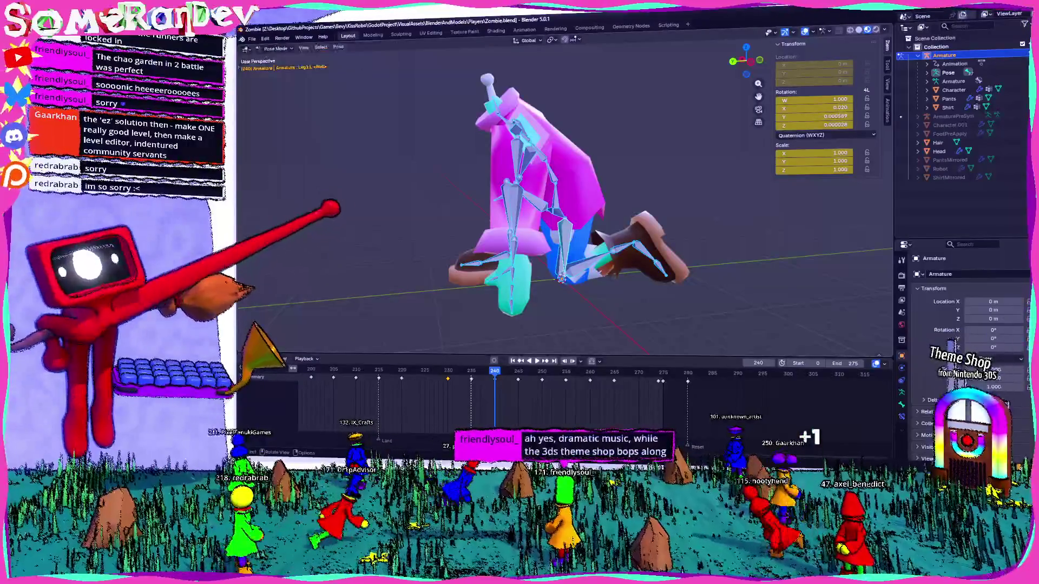
Orbit around the zombie, play its animation and scrub the timeline back to frame 218.
{"action": "mouse_move", "coordinate": [541, 217]}
{"action": "left_mouse_down"}
{"action": "mouse_move", "coordinate": [590, 195]}
{"action": "mouse_move", "coordinate": [314, 227]}
{"action": "mouse_move", "coordinate": [307, 213]}
{"action": "mouse_move", "coordinate": [560, 221]}
{"action": "mouse_move", "coordinate": [417, 193]}
{"action": "mouse_move", "coordinate": [452, 290]}
{"action": "mouse_move", "coordinate": [429, 246]}
{"action": "mouse_move", "coordinate": [790, 216]}
{"action": "mouse_move", "coordinate": [614, 197]}
{"action": "mouse_move", "coordinate": [784, 216]}
{"action": "mouse_move", "coordinate": [679, 260]}
{"action": "mouse_move", "coordinate": [544, 268]}
{"action": "mouse_move", "coordinate": [584, 234]}
{"action": "mouse_move", "coordinate": [592, 209]}
{"action": "mouse_move", "coordinate": [232, 144]}
{"action": "mouse_move", "coordinate": [446, 168]}
{"action": "left_mouse_up"}
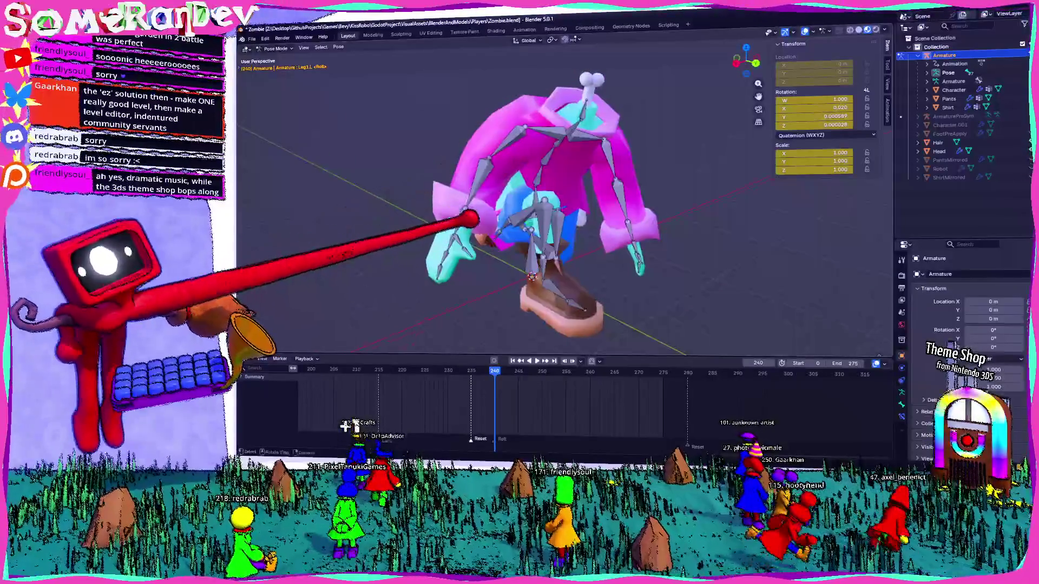
{"action": "left_click", "coordinate": [534, 361]}
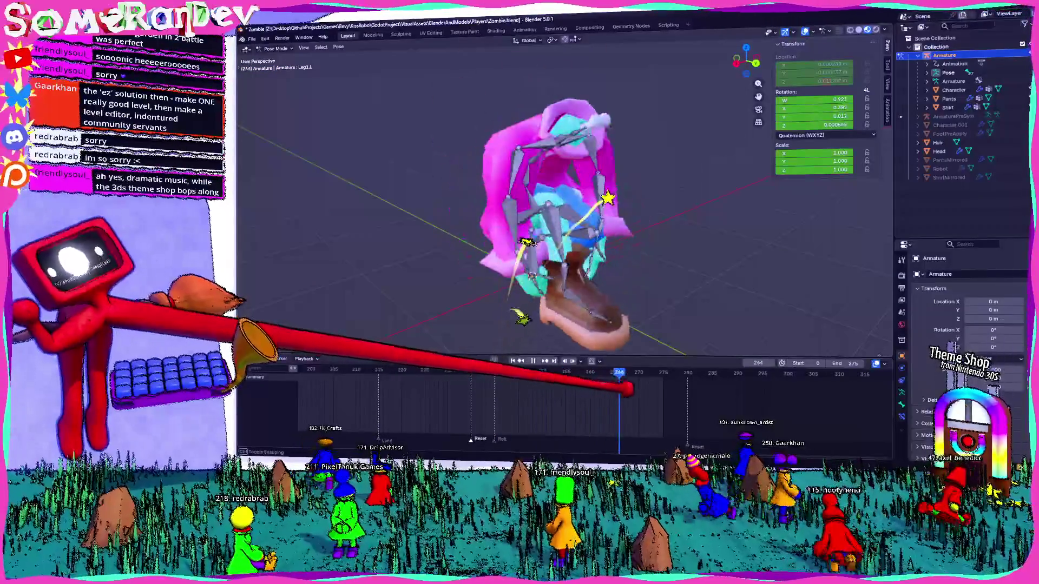
{"action": "left_click_drag", "start_coordinate": [608, 388], "coordinate": [392, 379]}
{"action": "left_click_drag", "start_coordinate": [541, 244], "coordinate": [595, 216]}
{"action": "scroll", "coordinate": [558, 205], "scroll_direction": "down", "scroll_amount": 5}
{"action": "scroll", "coordinate": [541, 400], "scroll_direction": "down", "scroll_amount": 6}
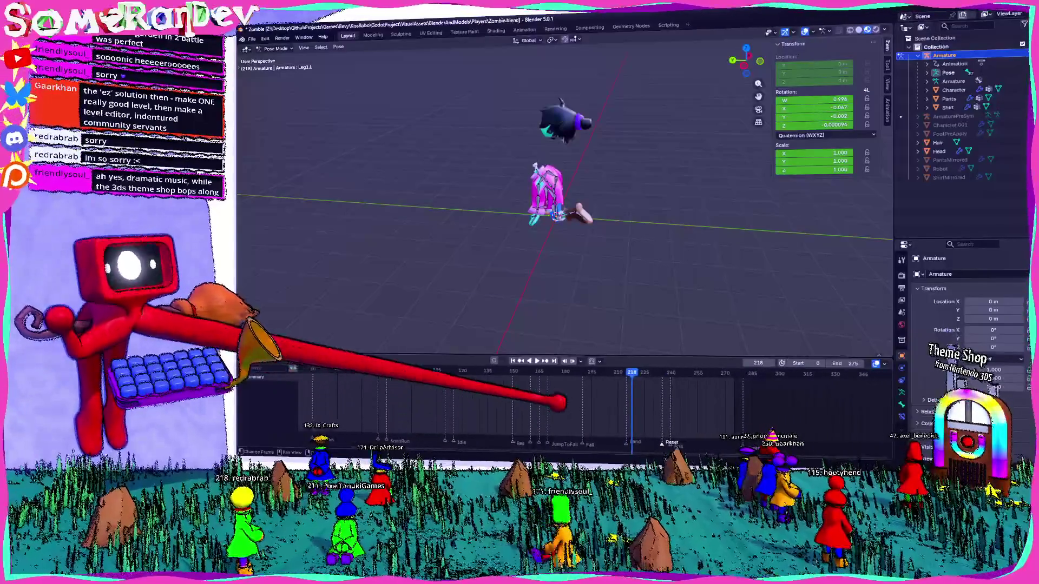
{"action": "scroll", "coordinate": [537, 267], "scroll_direction": "up", "scroll_amount": 5}
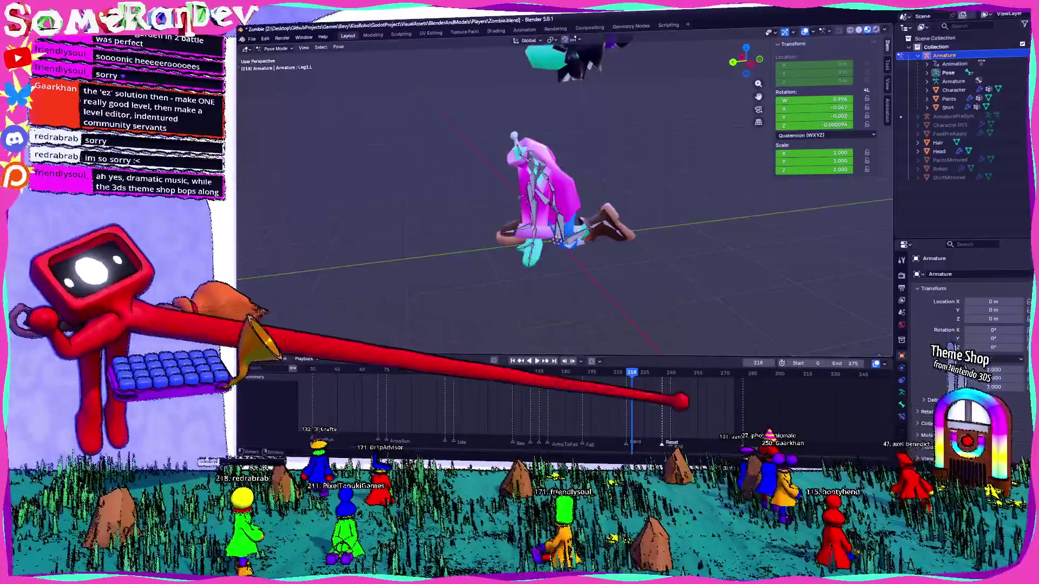
{"action": "key", "text": "space"}
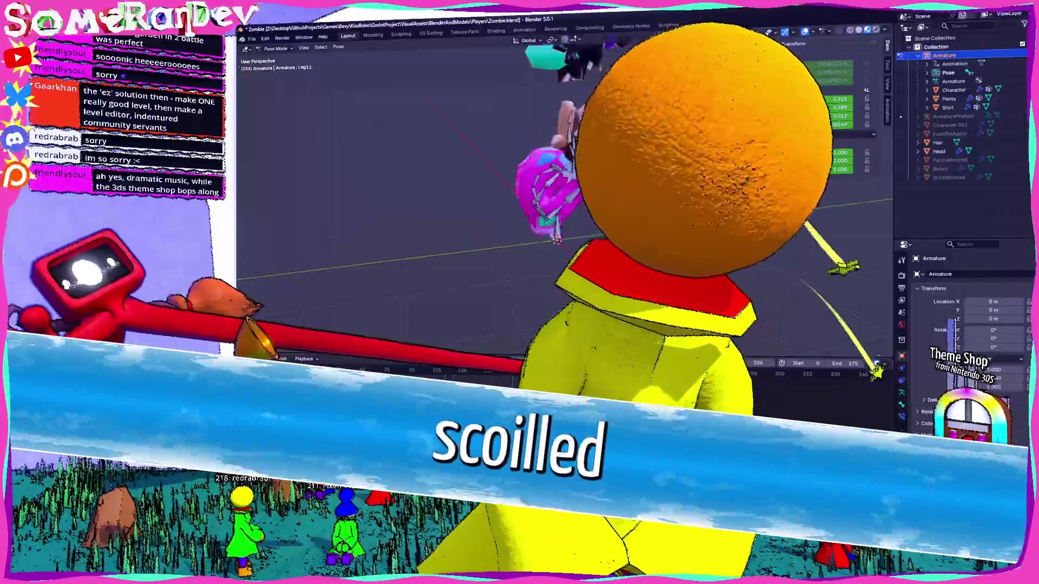
Select the Weenor bone and inspect the arm pose in left orthographic view, framing the armature.
{"action": "scroll", "coordinate": [519, 217], "scroll_direction": "up", "scroll_amount": 5}
{"action": "left_click", "coordinate": [577, 293]}
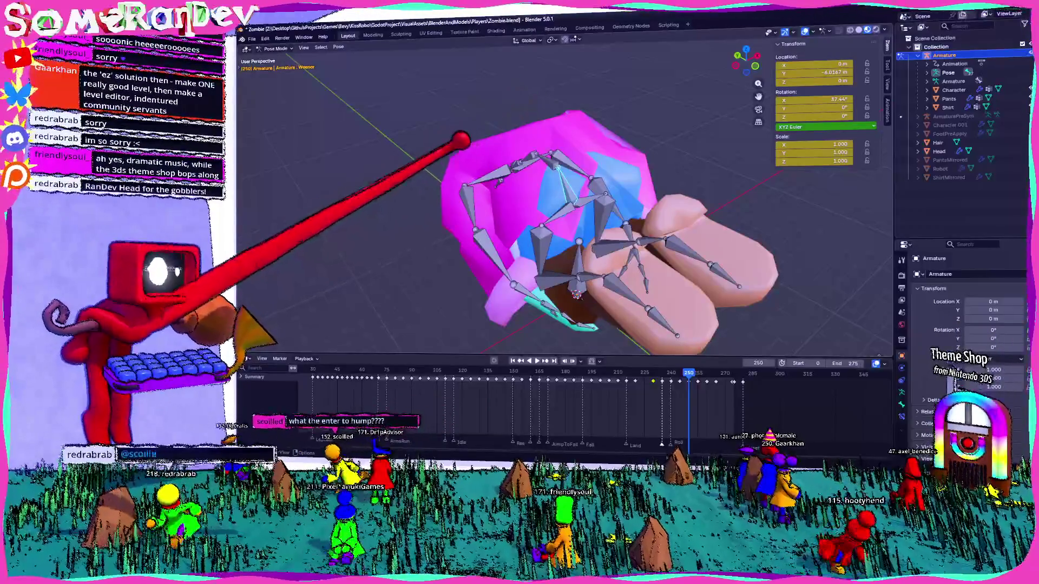
{"action": "key", "text": "KP_4"}
{"action": "key", "text": "KP_4"}
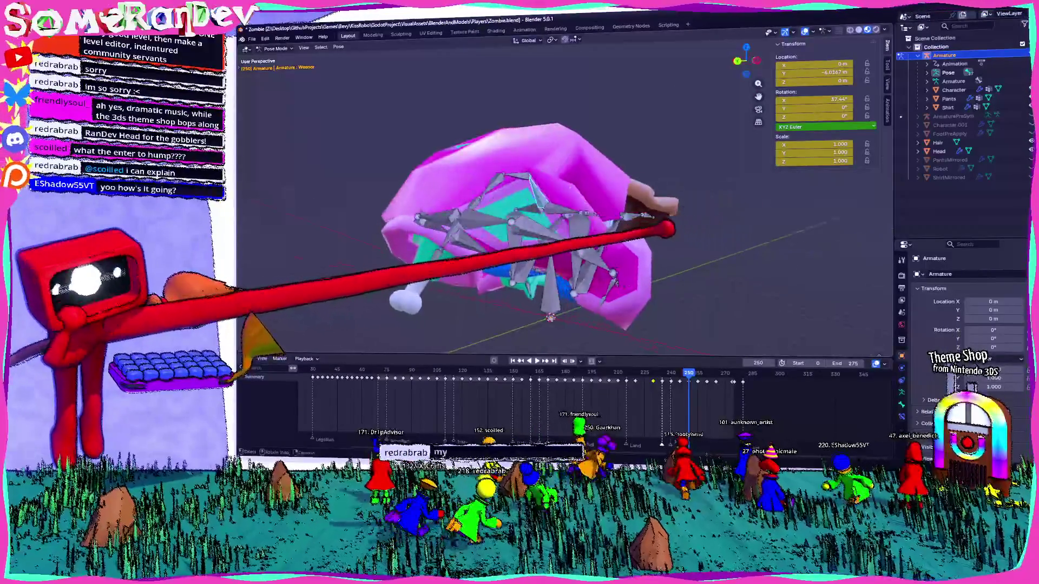
{"action": "scroll", "coordinate": [549, 205], "scroll_direction": "down", "scroll_amount": 5}
{"action": "key", "text": "ctrl+KP_3"}
{"action": "key", "text": "KP_Decimal"}
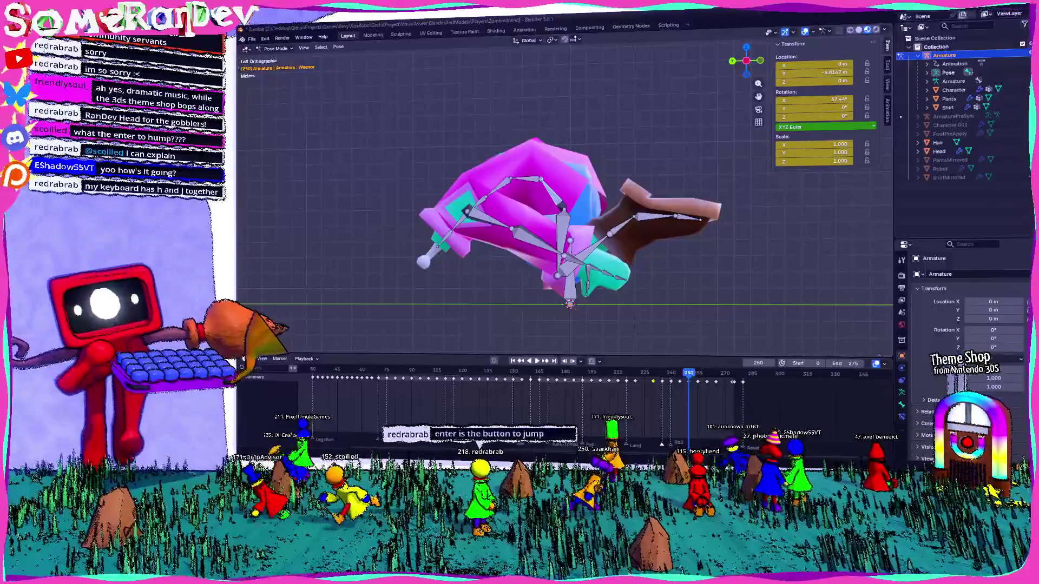
{"action": "mouse_move", "coordinate": [757, 56]}
{"action": "left_mouse_down"}
{"action": "mouse_move", "coordinate": [749, 115]}
{"action": "mouse_move", "coordinate": [517, 76]}
{"action": "left_mouse_up"}
Try saving Zombie.blend, cancel the older-version overwrite prompt, and return to Godot.
{"action": "scroll", "coordinate": [595, 54], "scroll_direction": "up", "scroll_amount": 2}
{"action": "key", "text": "ctrl+s"}
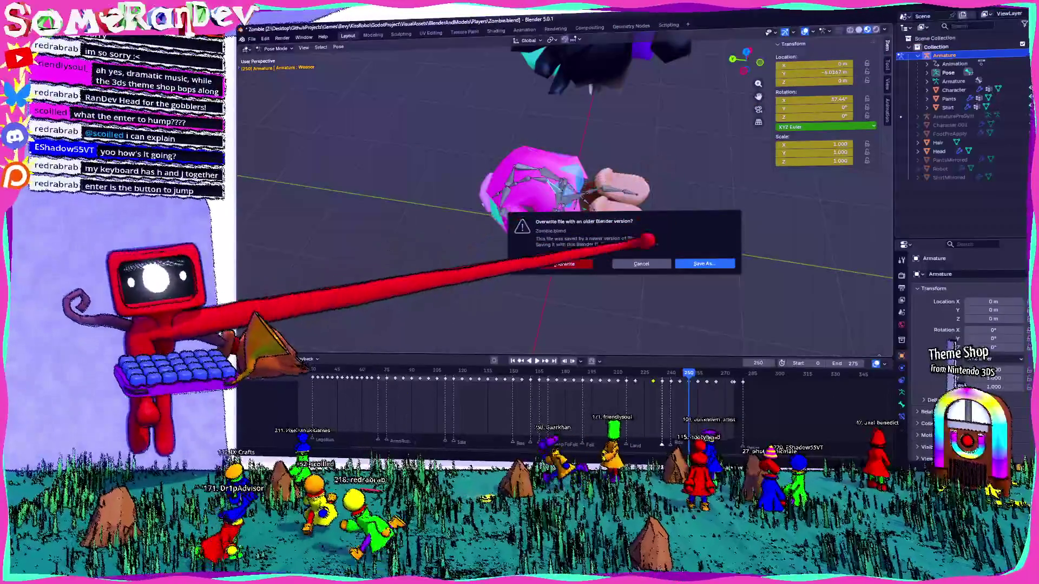
{"action": "left_click", "coordinate": [648, 264]}
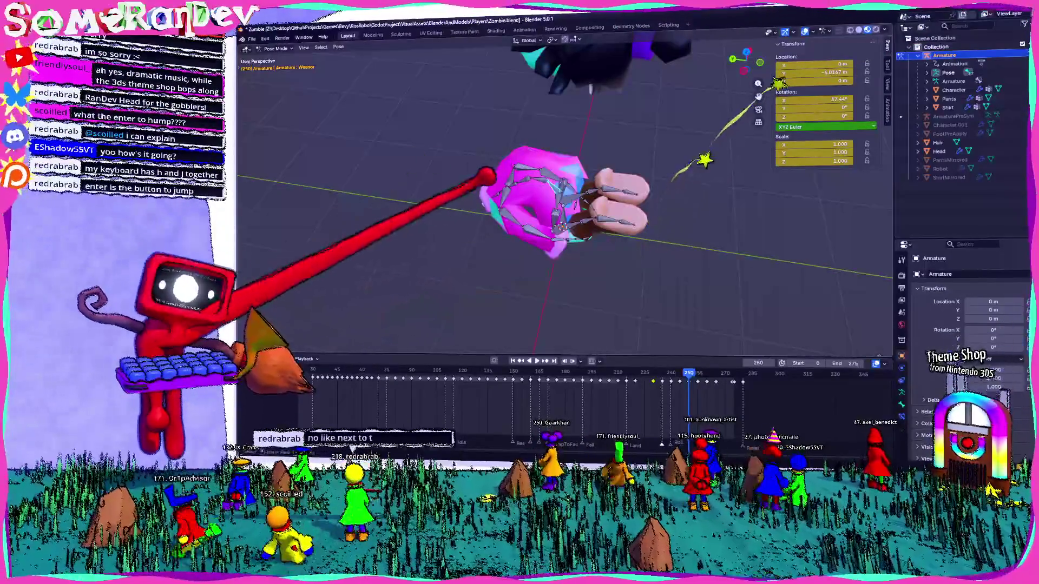
{"action": "key", "text": "alt+Tab"}
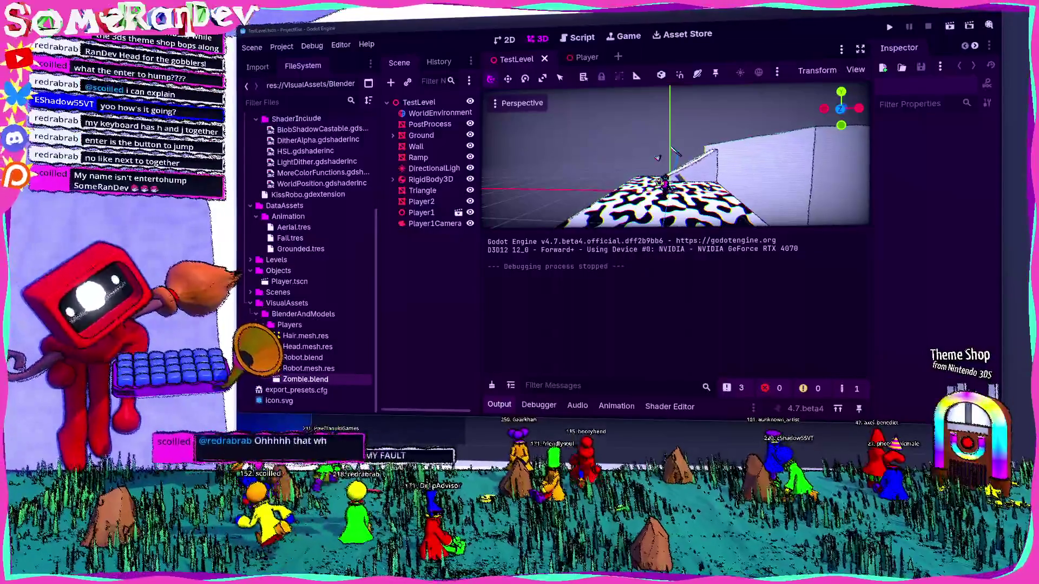
Launch Blender 5.1 from its Blender Foundation folder and close File Explorer.
{"action": "key", "text": "alt+Tab"}
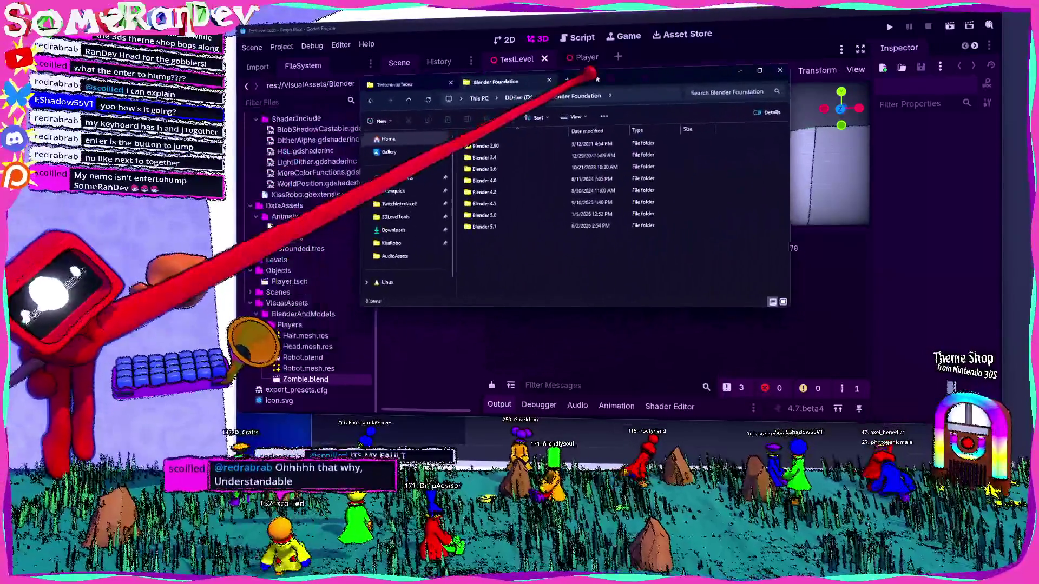
{"action": "left_click_drag", "start_coordinate": [499, 232], "coordinate": [492, 158]}
{"action": "left_click", "coordinate": [574, 249]}
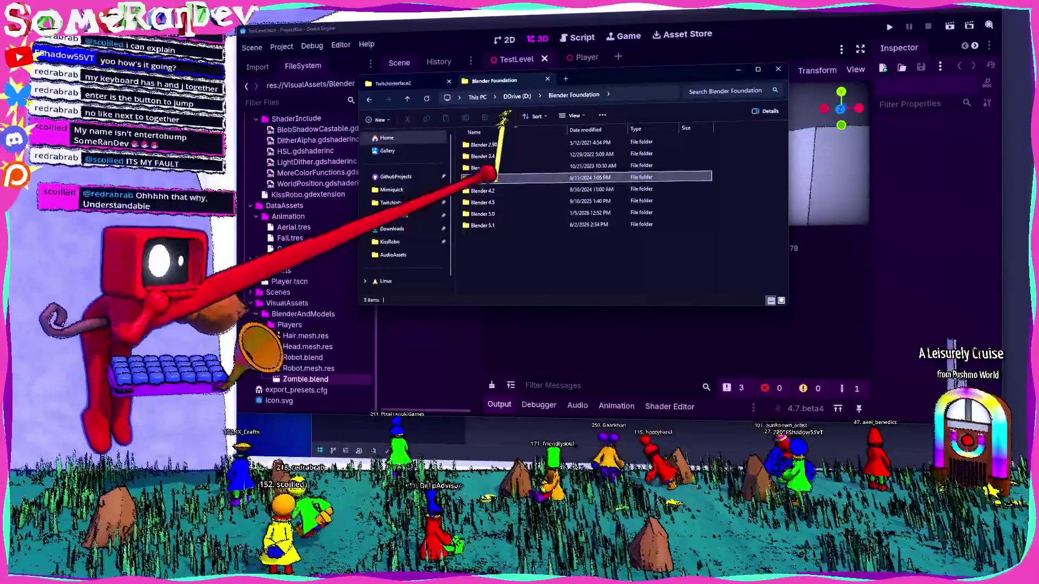
{"action": "left_click", "coordinate": [489, 189]}
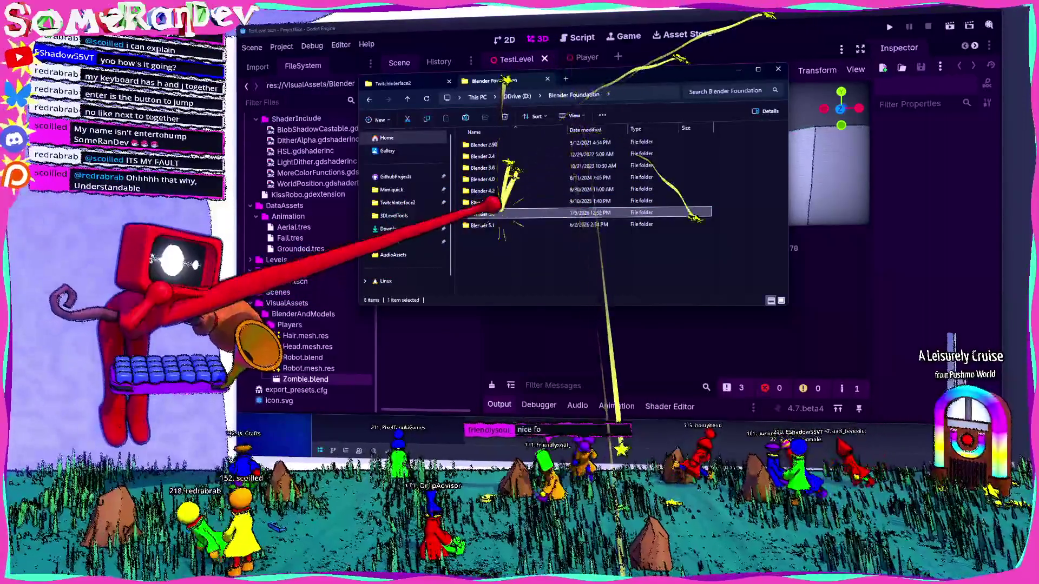
{"action": "left_click", "coordinate": [487, 224]}
{"action": "double_click", "coordinate": [492, 225]}
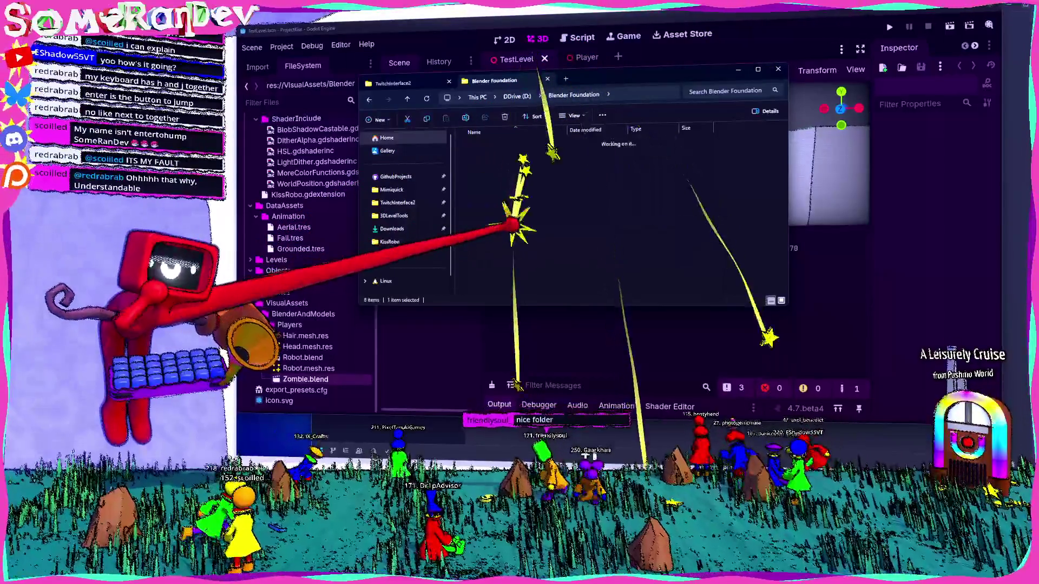
{"action": "double_click", "coordinate": [483, 189]}
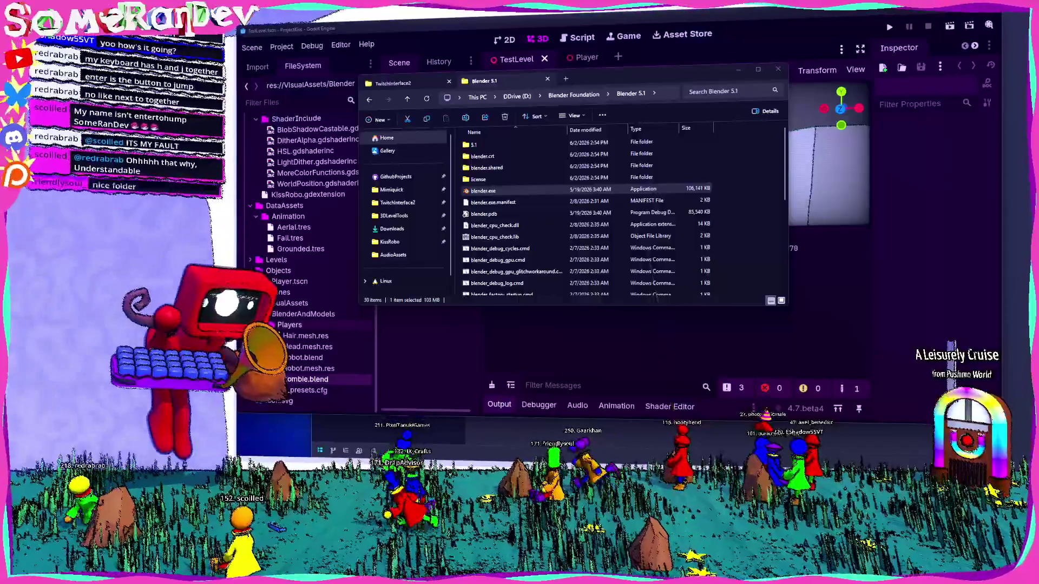
{"action": "key", "text": "alt+F4"}
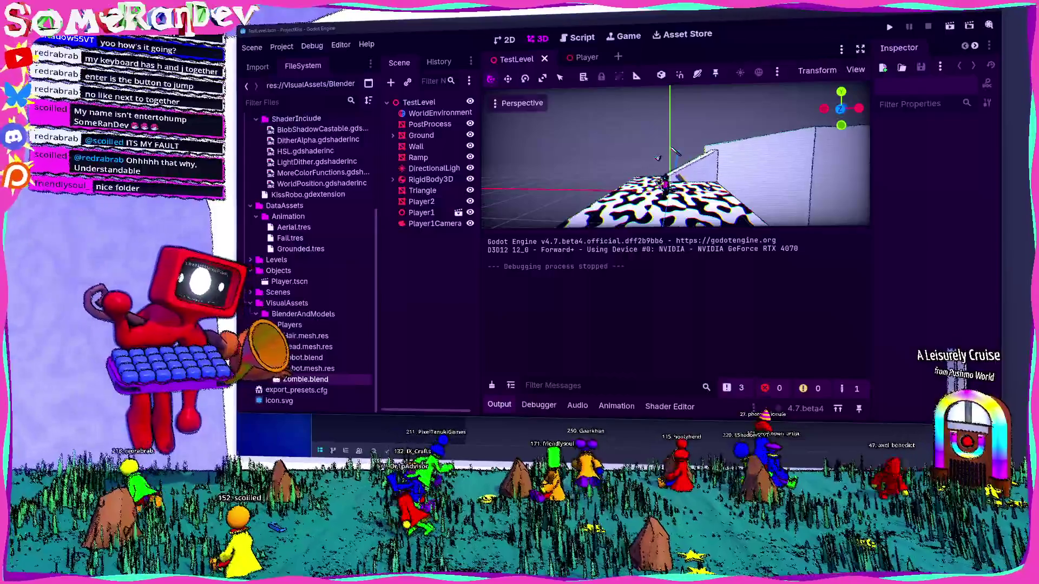
{"action": "key", "text": "alt+Tab"}
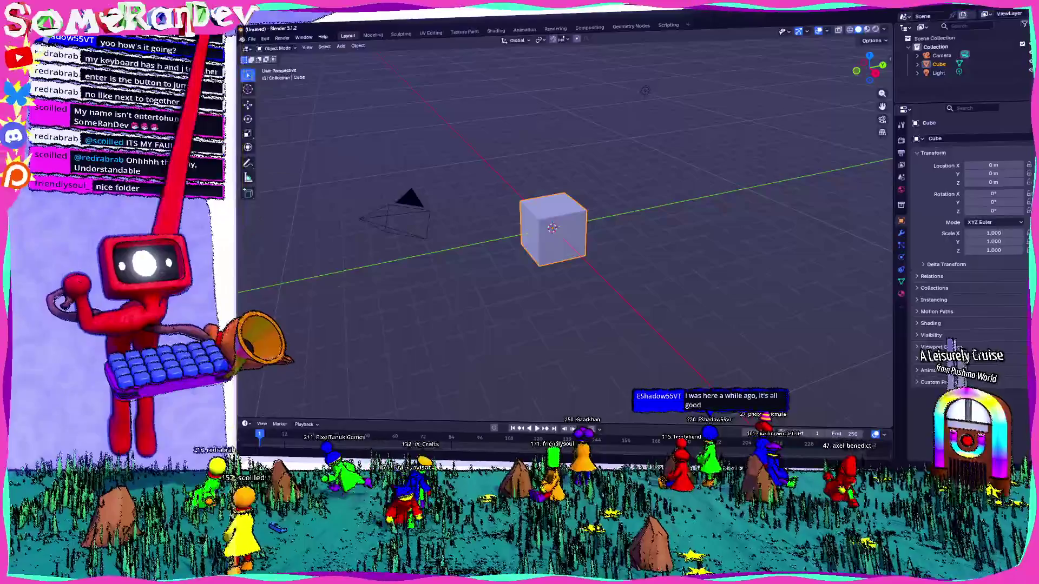
Bring up Blender's file-open options to load Zombie.blend, then dismiss them.
{"action": "left_click", "coordinate": [252, 39]}
{"action": "key", "text": "Escape"}
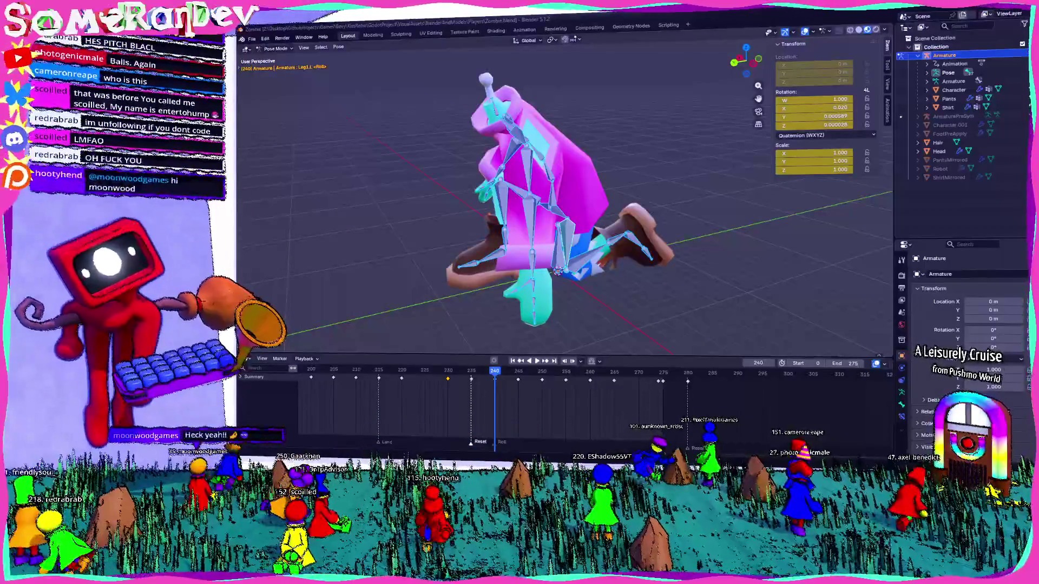
Switch from Blender back to the Godot editor showing the Player scene.
{"action": "key", "text": "alt+Tab"}
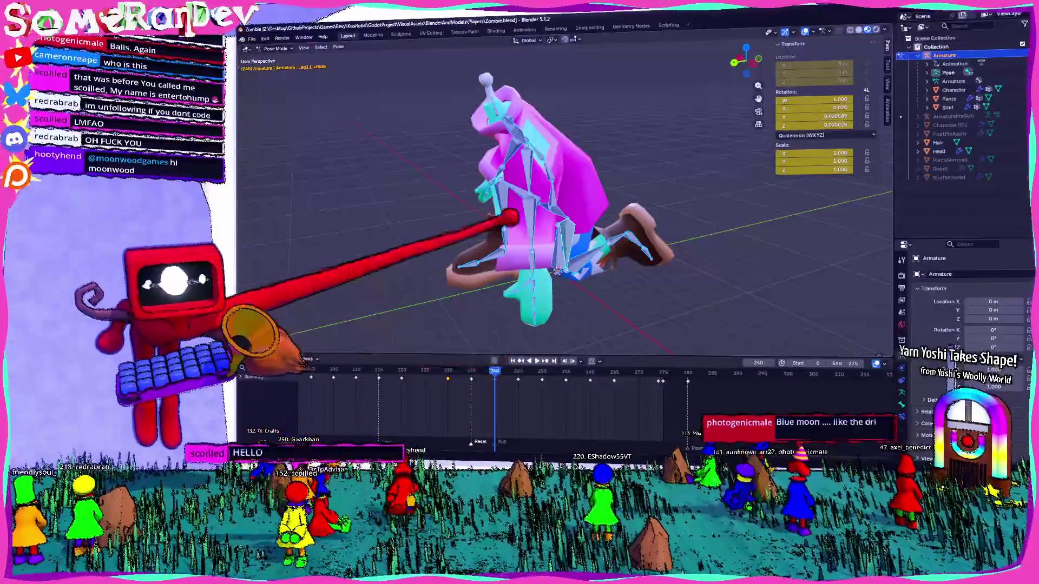
{"action": "key", "text": "alt+Tab"}
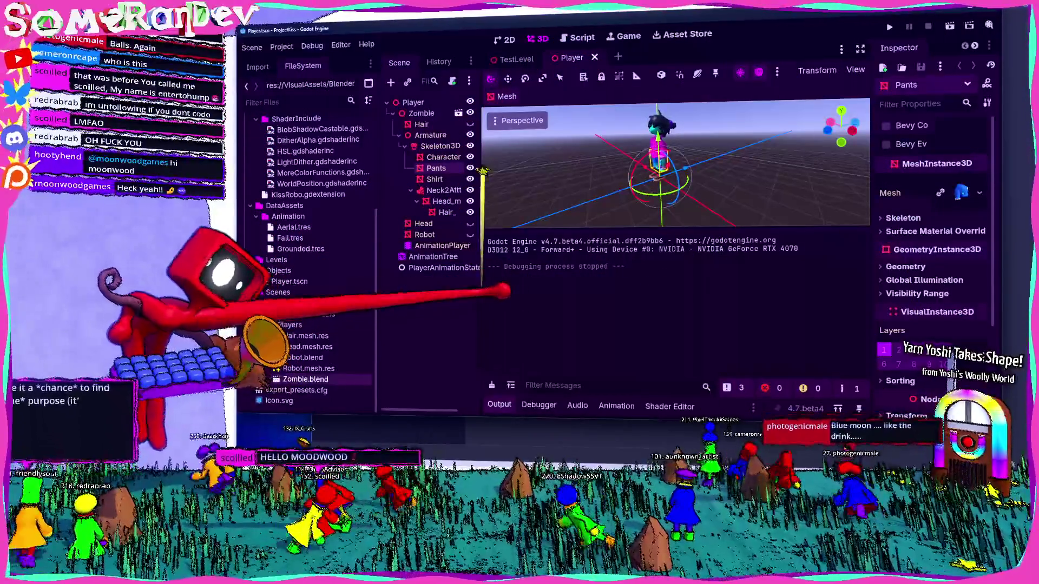
Select and frame the Shirt mesh, then expand its surface material override slot 0.
{"action": "left_click", "coordinate": [434, 179]}
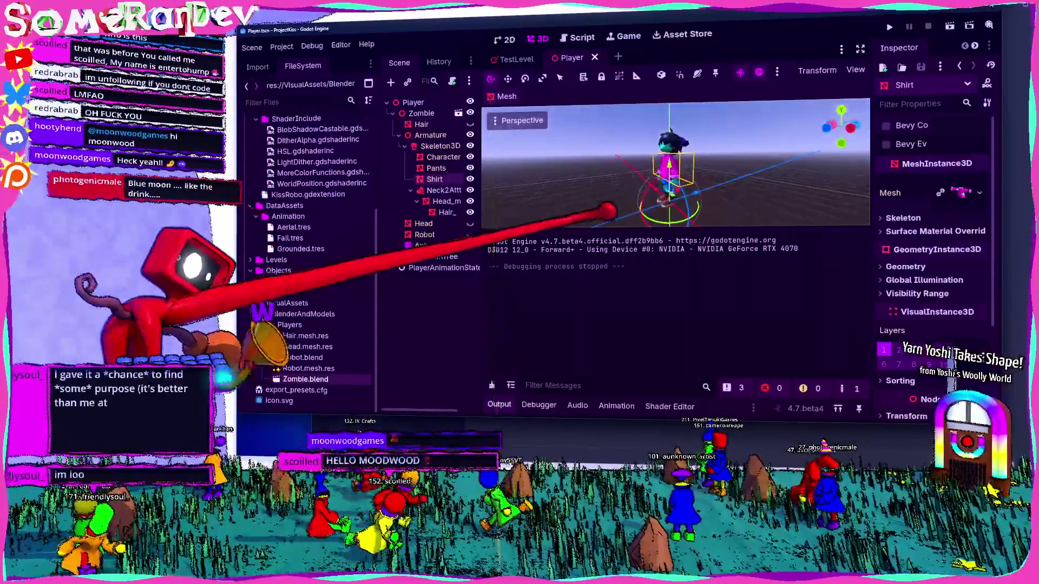
{"action": "key", "text": "ctrl+j"}
{"action": "key", "text": "f"}
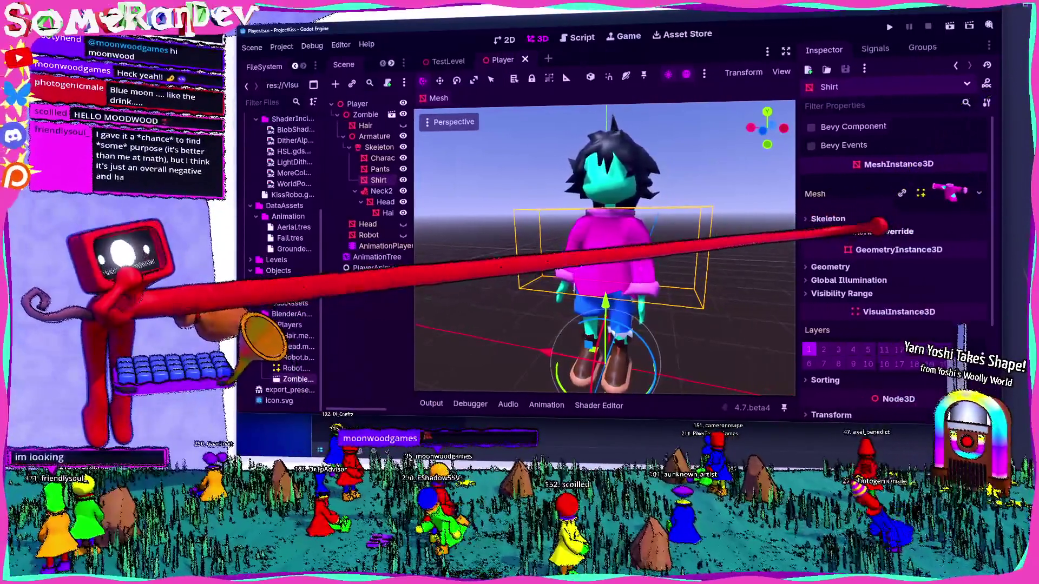
{"action": "left_click", "coordinate": [879, 230]}
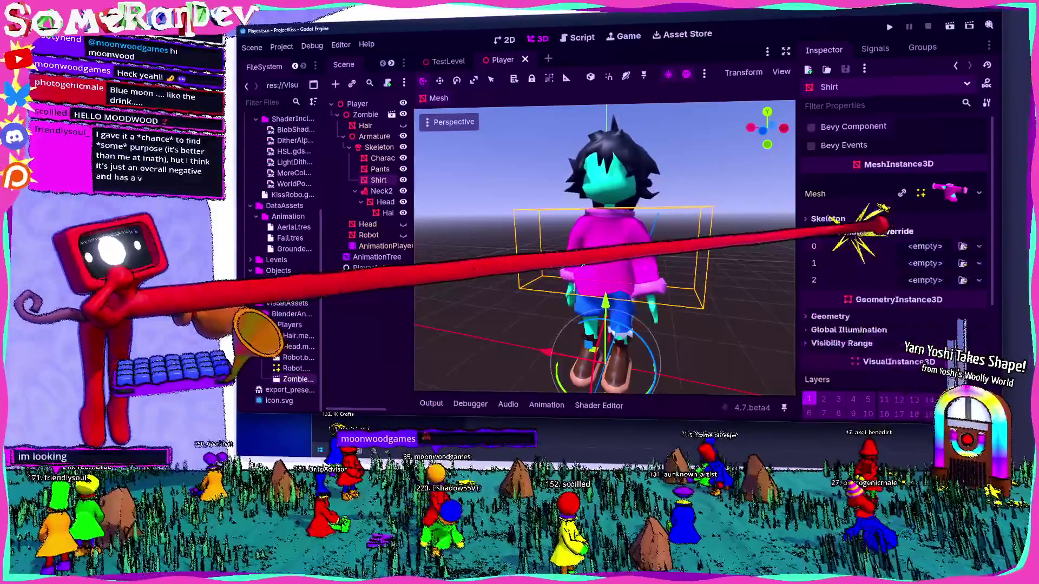
{"action": "left_click", "coordinate": [952, 257]}
{"action": "scroll", "coordinate": [914, 271], "scroll_direction": "down", "scroll_amount": 3}
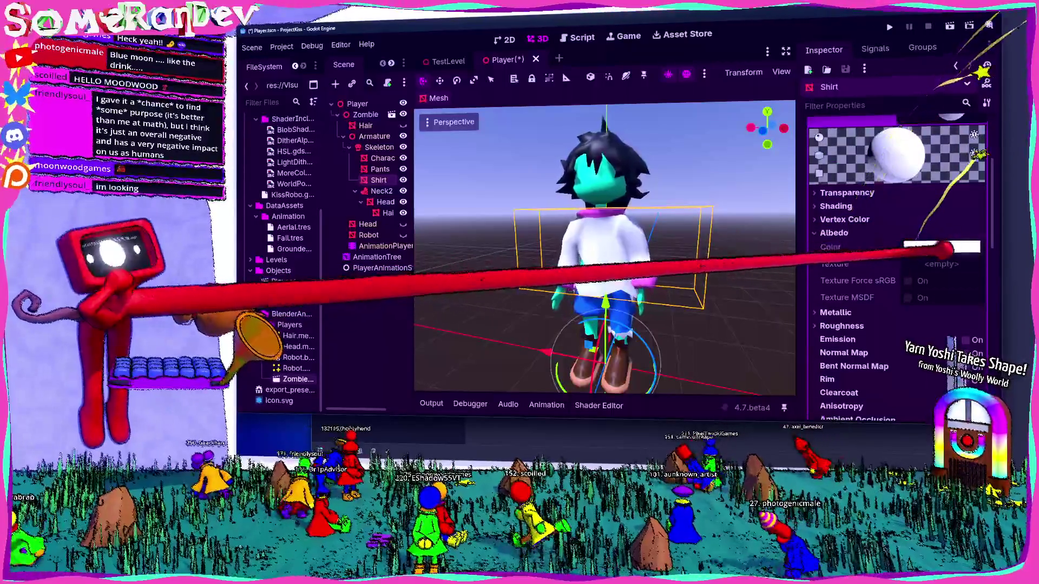
{"action": "scroll", "coordinate": [957, 168], "scroll_direction": "up", "scroll_amount": 2}
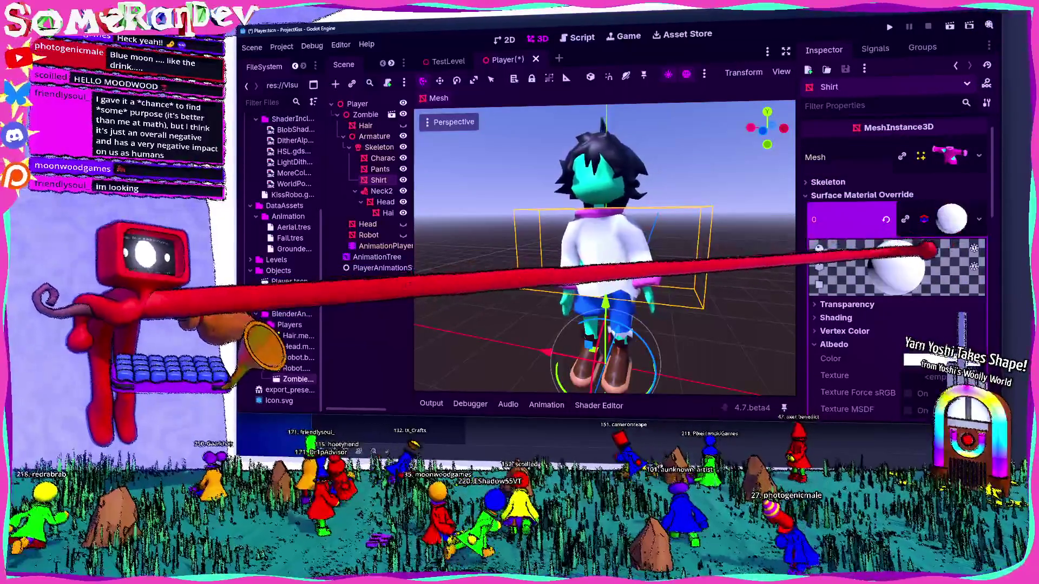
{"action": "scroll", "coordinate": [914, 244], "scroll_direction": "down", "scroll_amount": 1}
Explore the slot's material options and expand its resource details.
{"action": "left_click", "coordinate": [980, 145]}
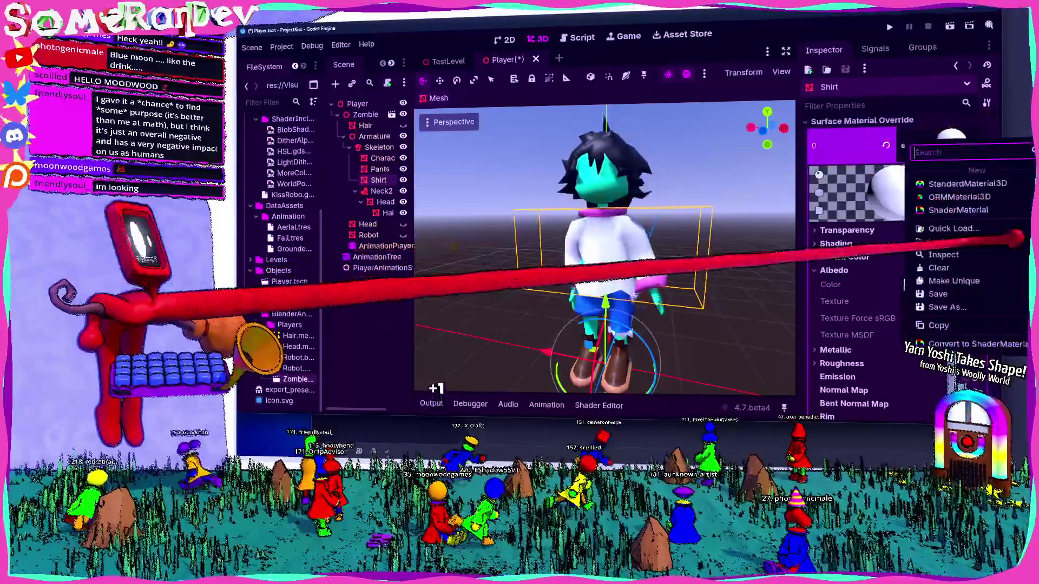
{"action": "left_click", "coordinate": [930, 292]}
{"action": "scroll", "coordinate": [892, 227], "scroll_direction": "down", "scroll_amount": 10}
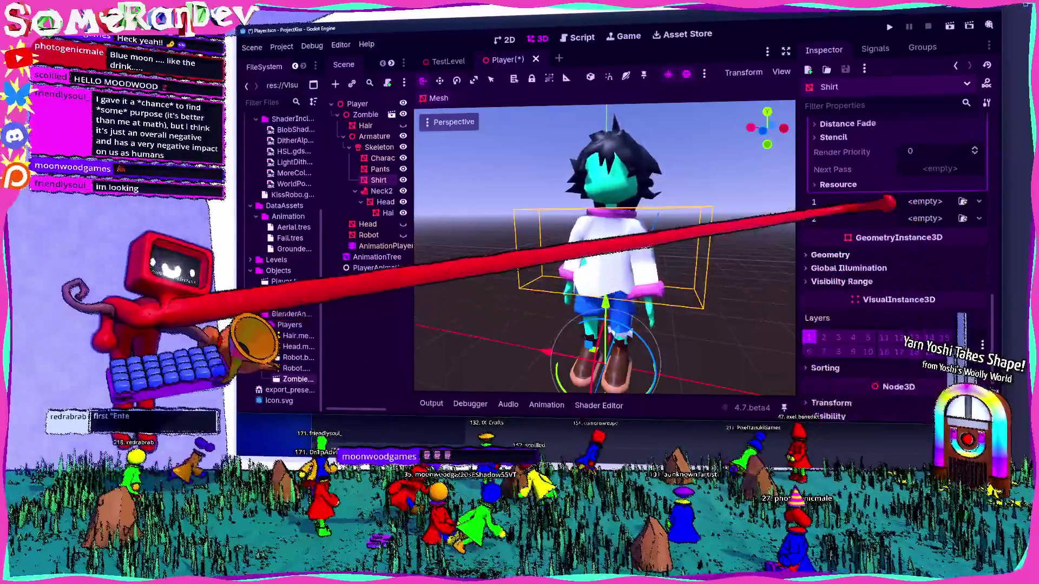
{"action": "left_click", "coordinate": [942, 187]}
{"action": "scroll", "coordinate": [914, 200], "scroll_direction": "up", "scroll_amount": 10}
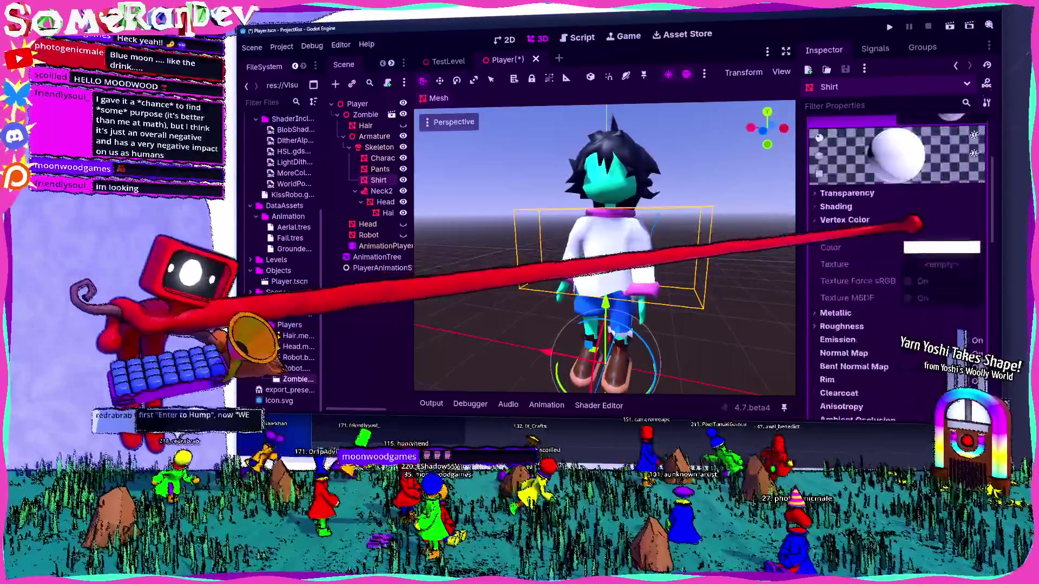
{"action": "scroll", "coordinate": [892, 271], "scroll_direction": "down", "scroll_amount": 5}
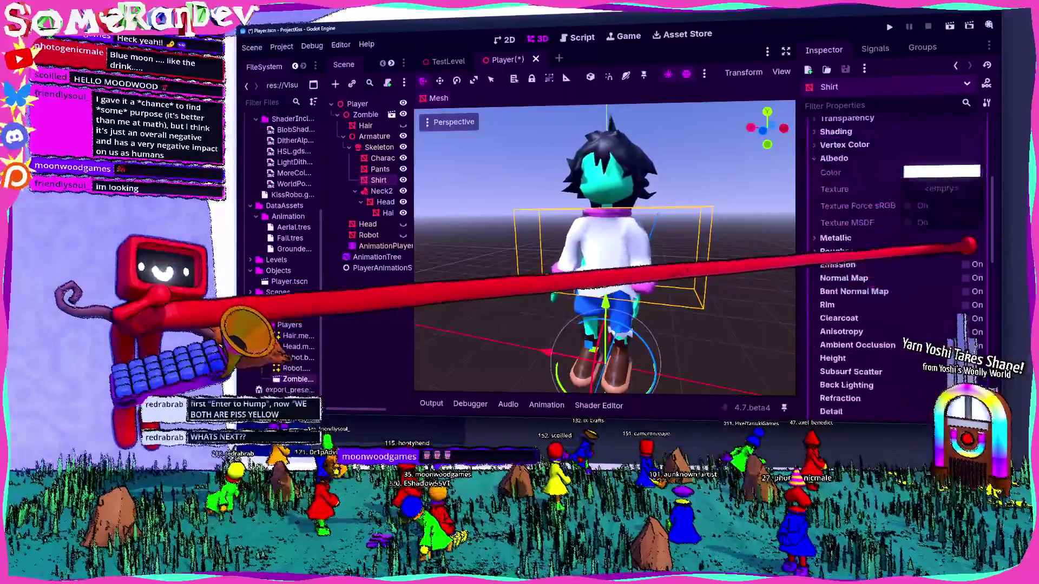
{"action": "scroll", "coordinate": [919, 238], "scroll_direction": "up", "scroll_amount": 8}
{"action": "left_click", "coordinate": [967, 250]}
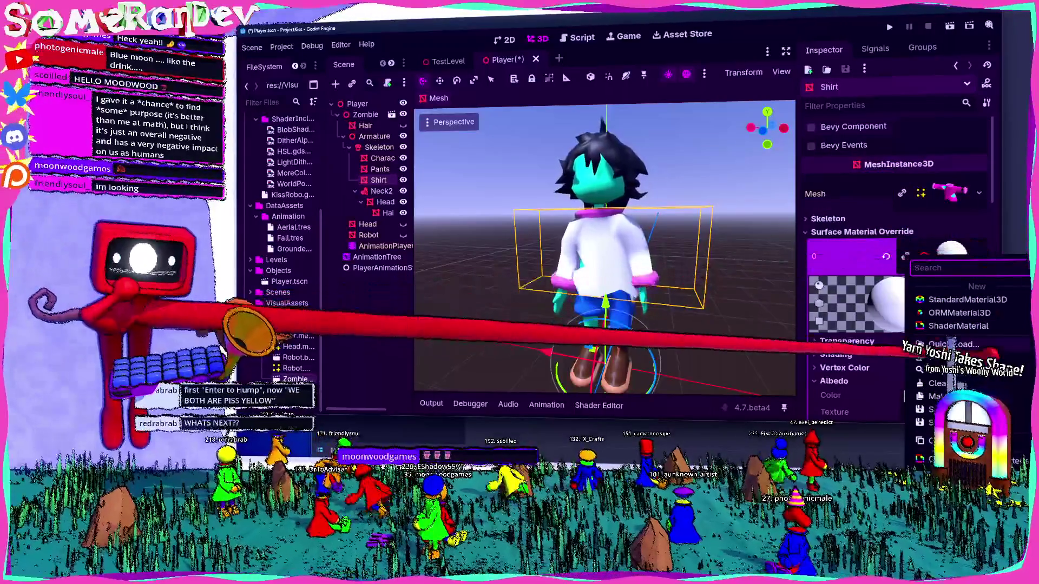
{"action": "scroll", "coordinate": [898, 271], "scroll_direction": "down", "scroll_amount": 4}
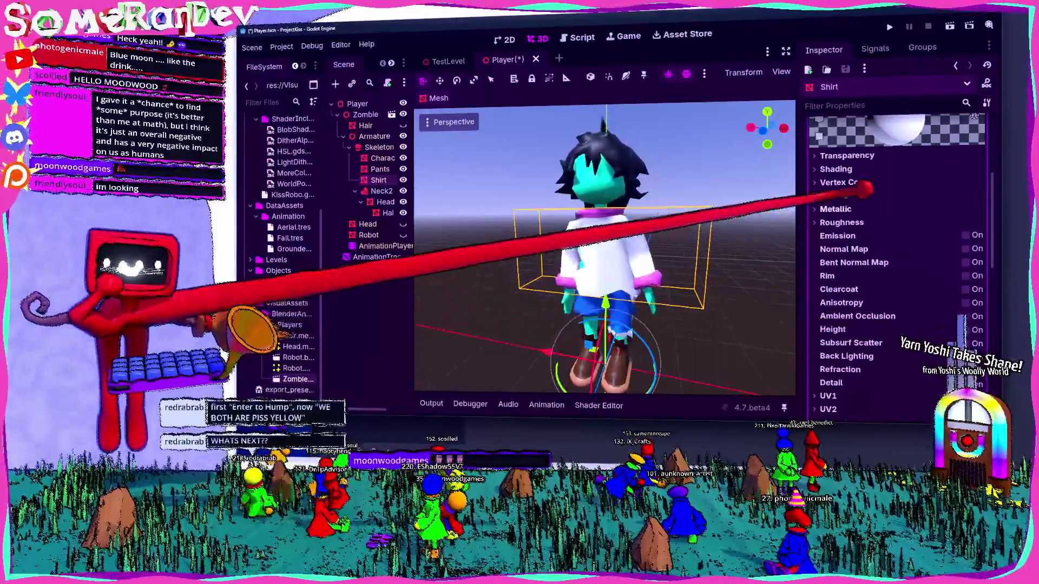
Set the shirt material's Albedo colour to bright green, then deselect the shirt.
{"action": "left_click", "coordinate": [836, 196]}
{"action": "left_click", "coordinate": [974, 210]}
{"action": "mouse_move", "coordinate": [876, 339]}
{"action": "left_mouse_down"}
{"action": "mouse_move", "coordinate": [954, 339]}
{"action": "mouse_move", "coordinate": [956, 321]}
{"action": "mouse_move", "coordinate": [907, 322]}
{"action": "left_mouse_up"}
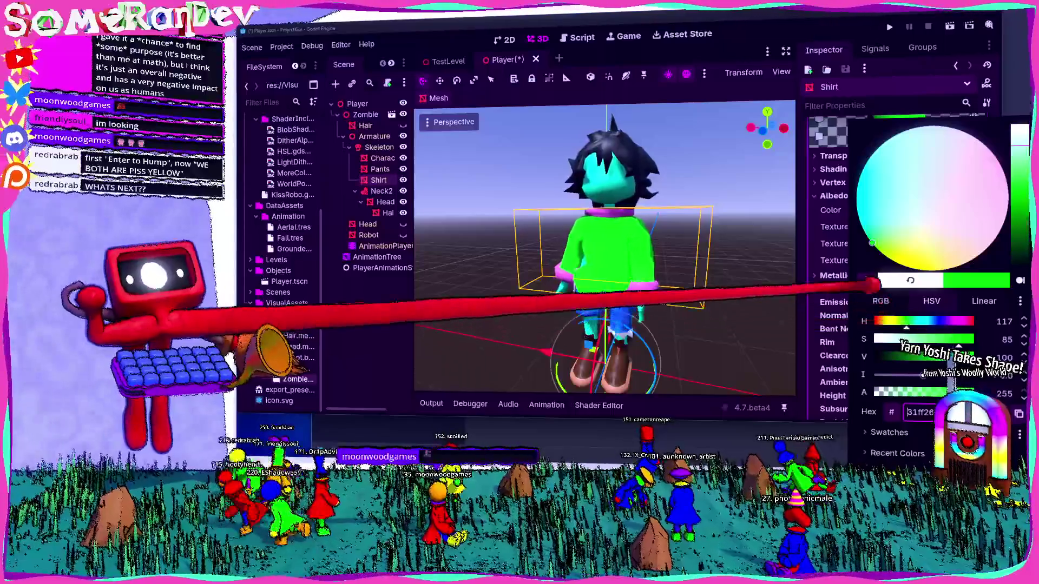
{"action": "key", "text": "Escape"}
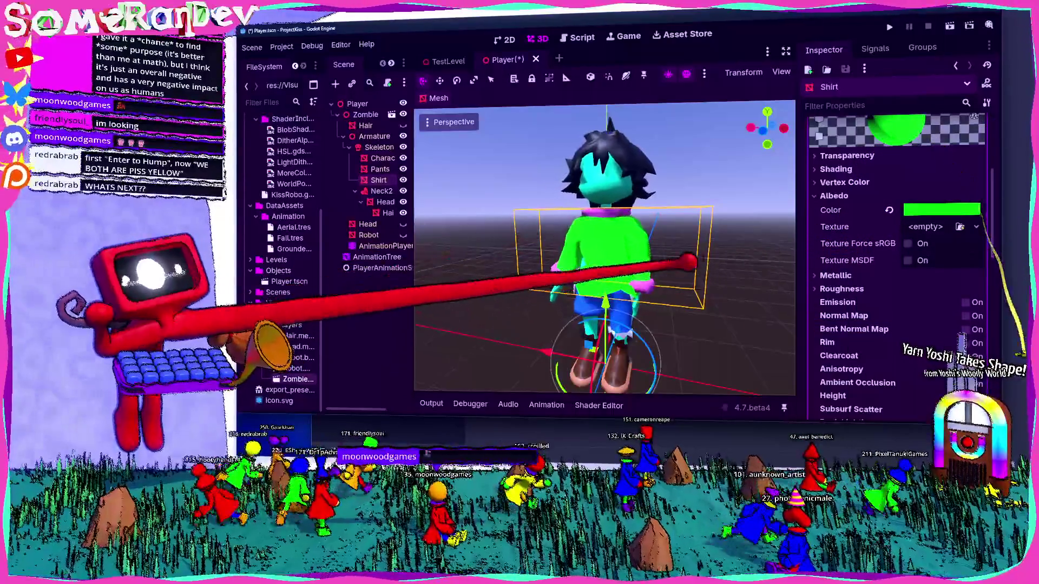
{"action": "scroll", "coordinate": [614, 158], "scroll_direction": "down", "scroll_amount": 3}
{"action": "scroll", "coordinate": [860, 220], "scroll_direction": "up", "scroll_amount": 10}
{"action": "left_click", "coordinate": [938, 209]}
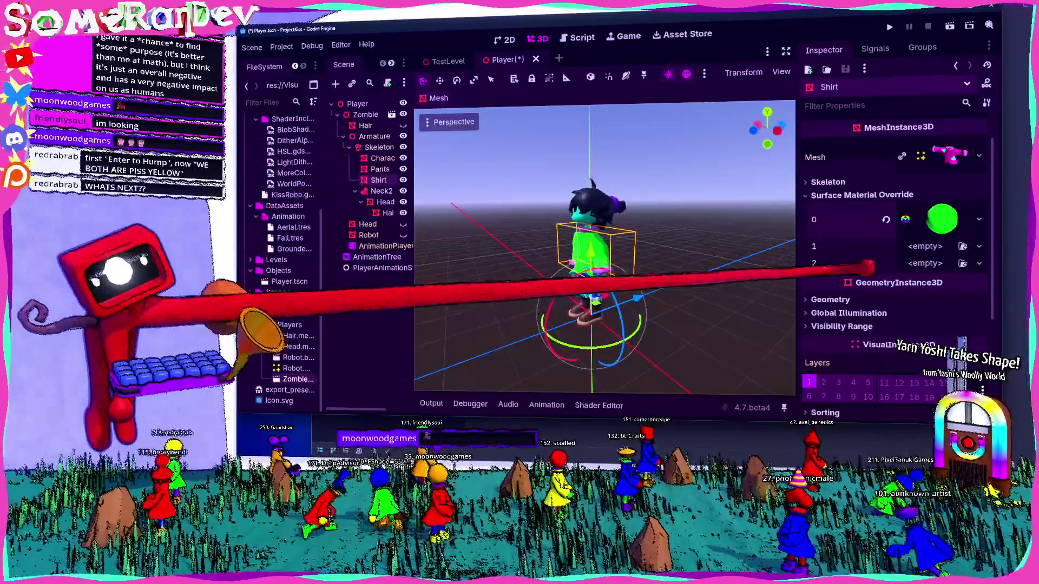
{"action": "scroll", "coordinate": [600, 217], "scroll_direction": "up", "scroll_amount": 5}
{"action": "left_click", "coordinate": [667, 233]}
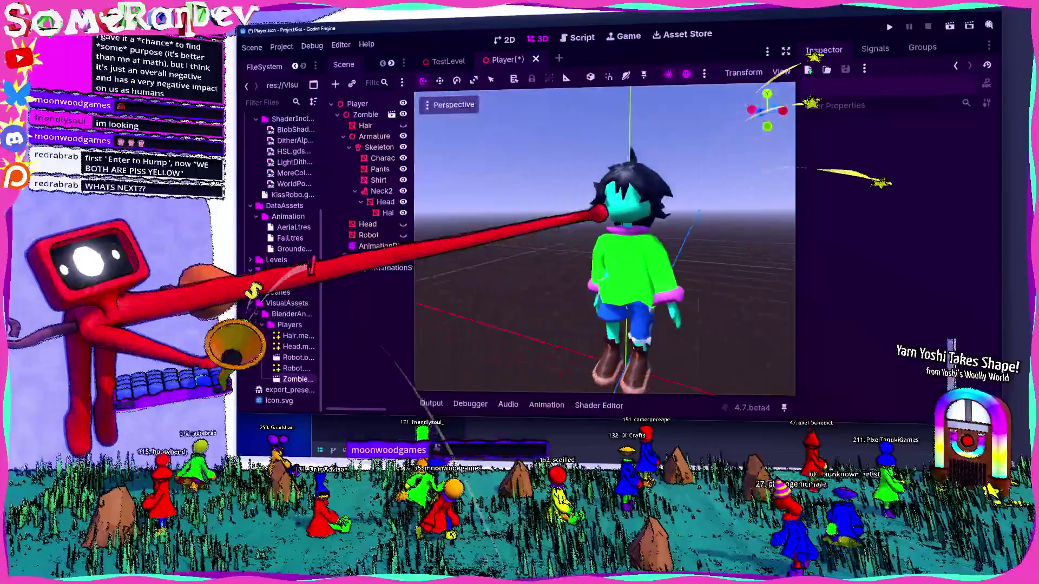
Save the Player scene, then in Blender scrub the zombie animation toward its final frames.
{"action": "key", "text": "ctrl+s"}
{"action": "scroll", "coordinate": [605, 238], "scroll_direction": "down", "scroll_amount": 2}
{"action": "key", "text": "alt+Tab"}
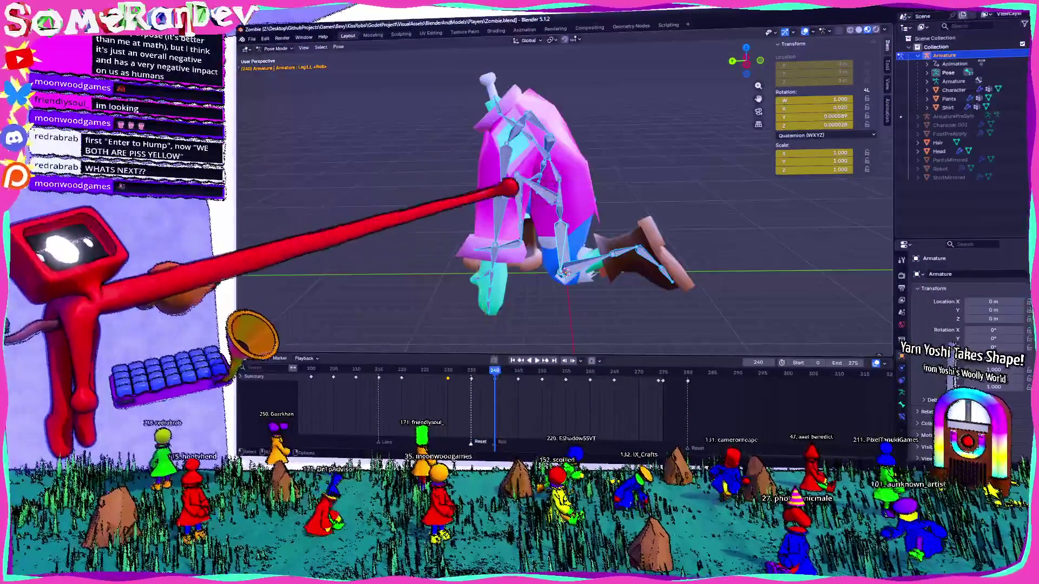
{"action": "mouse_move", "coordinate": [505, 162]}
{"action": "left_mouse_down"}
{"action": "mouse_move", "coordinate": [712, 185]}
{"action": "mouse_move", "coordinate": [626, 185]}
{"action": "mouse_move", "coordinate": [590, 262]}
{"action": "left_mouse_up"}
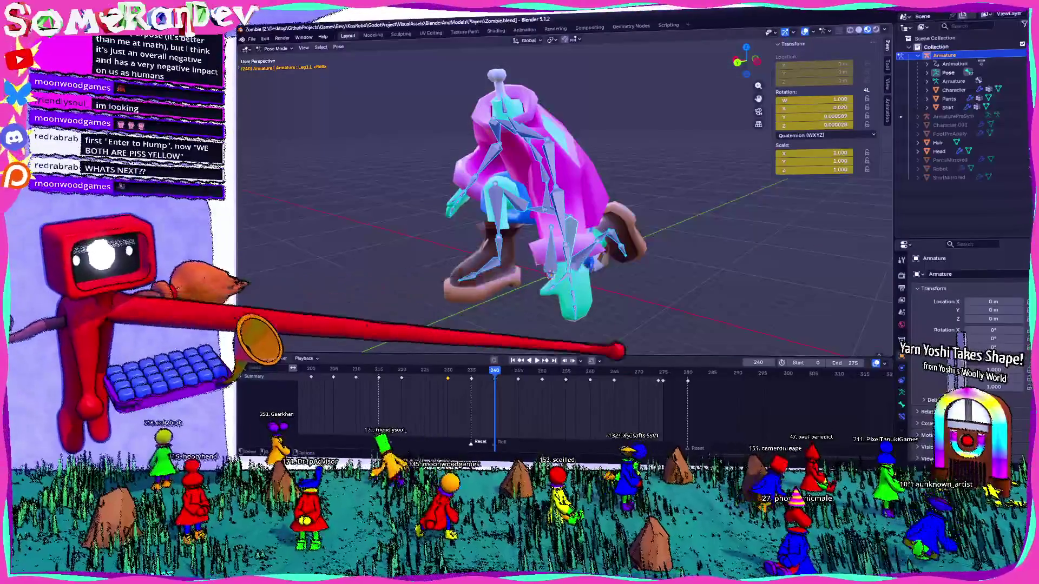
{"action": "mouse_move", "coordinate": [668, 374]}
{"action": "left_mouse_down"}
{"action": "mouse_move", "coordinate": [660, 368]}
{"action": "mouse_move", "coordinate": [763, 374]}
{"action": "left_mouse_up"}
{"action": "scroll", "coordinate": [599, 201], "scroll_direction": "down", "scroll_amount": 5}
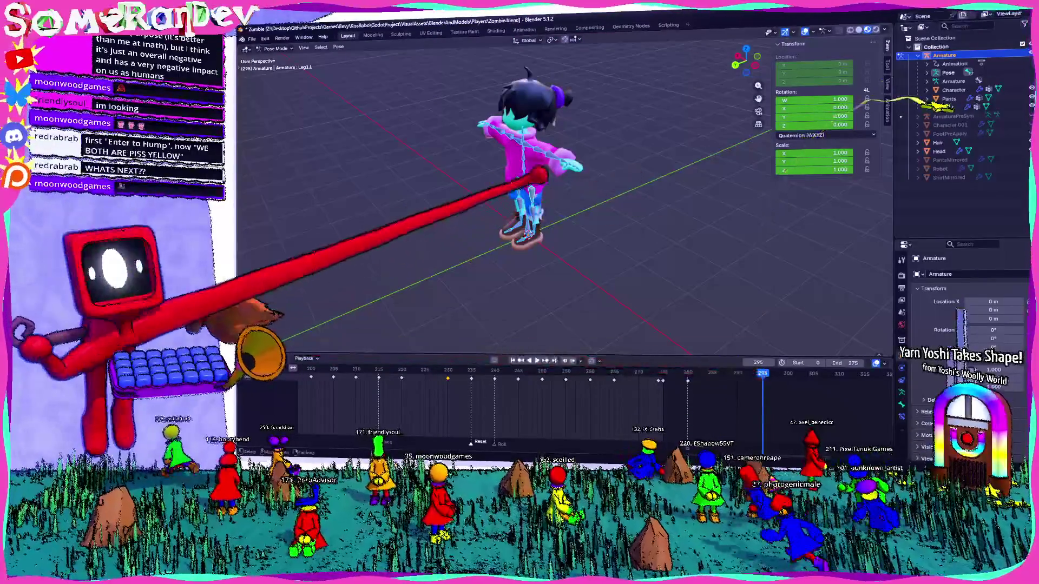
Key a 360° Y rotation on the Weenor bone, preview it, and save Zombie.blend.
{"action": "left_click", "coordinate": [516, 157]}
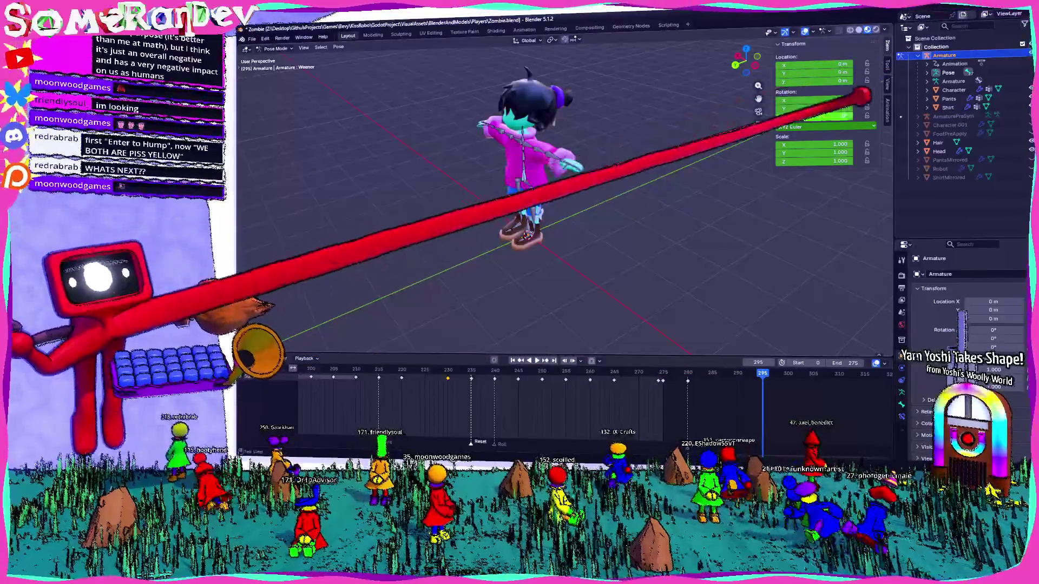
{"action": "mouse_move", "coordinate": [831, 96]}
{"action": "left_mouse_down"}
{"action": "mouse_move", "coordinate": [927, 88]}
{"action": "mouse_move", "coordinate": [951, 112]}
{"action": "mouse_move", "coordinate": [846, 82]}
{"action": "left_mouse_up"}
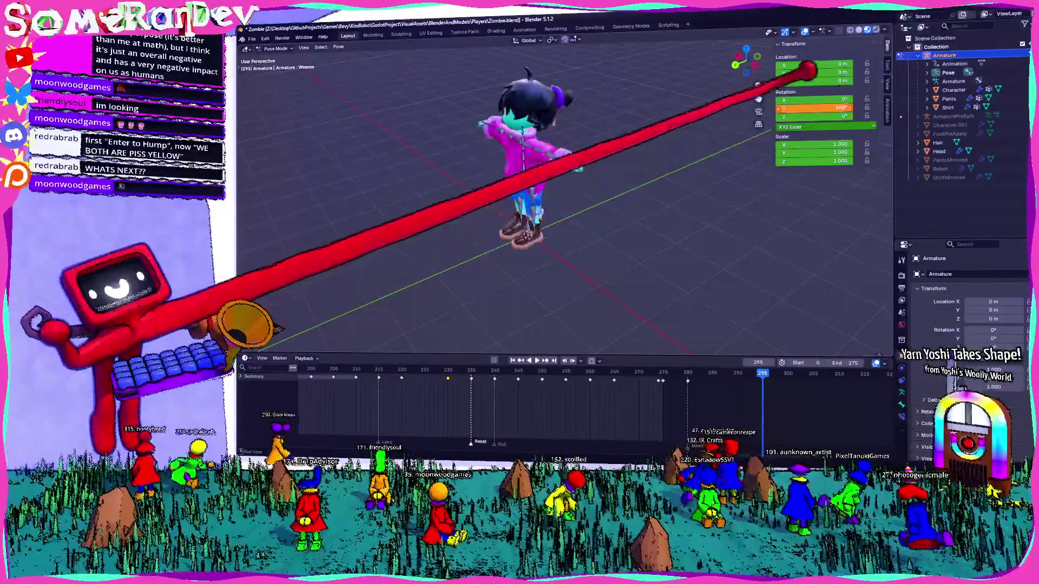
{"action": "key", "text": "i"}
{"action": "key", "text": "space"}
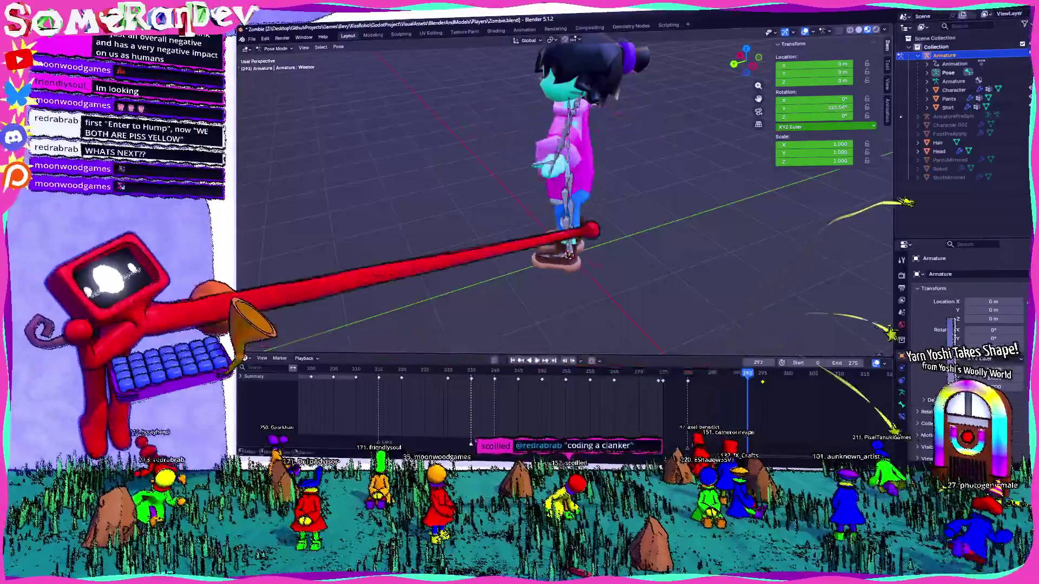
{"action": "key", "text": "ctrl+s"}
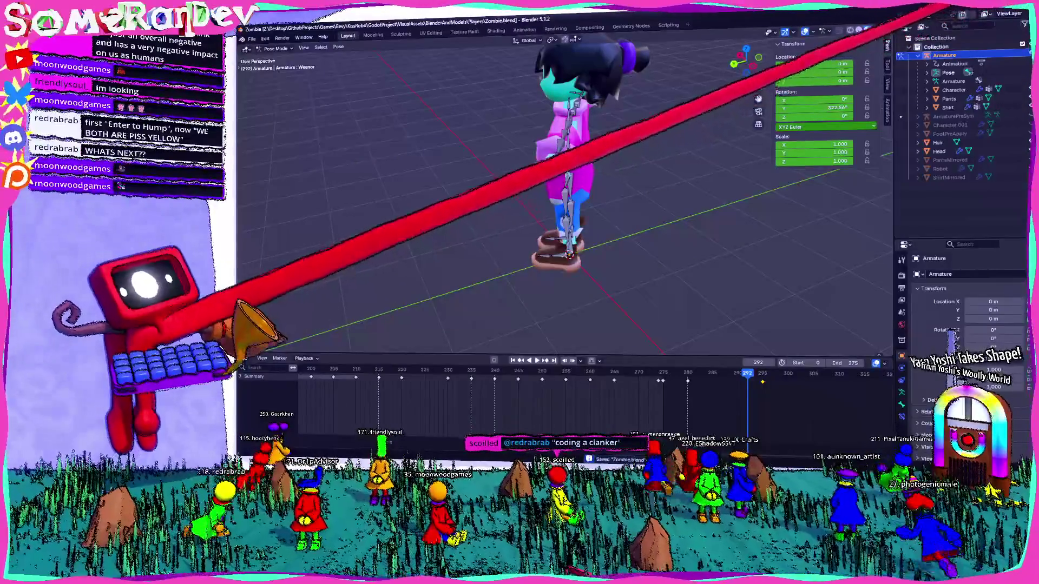
{"action": "key", "text": "alt+Tab"}
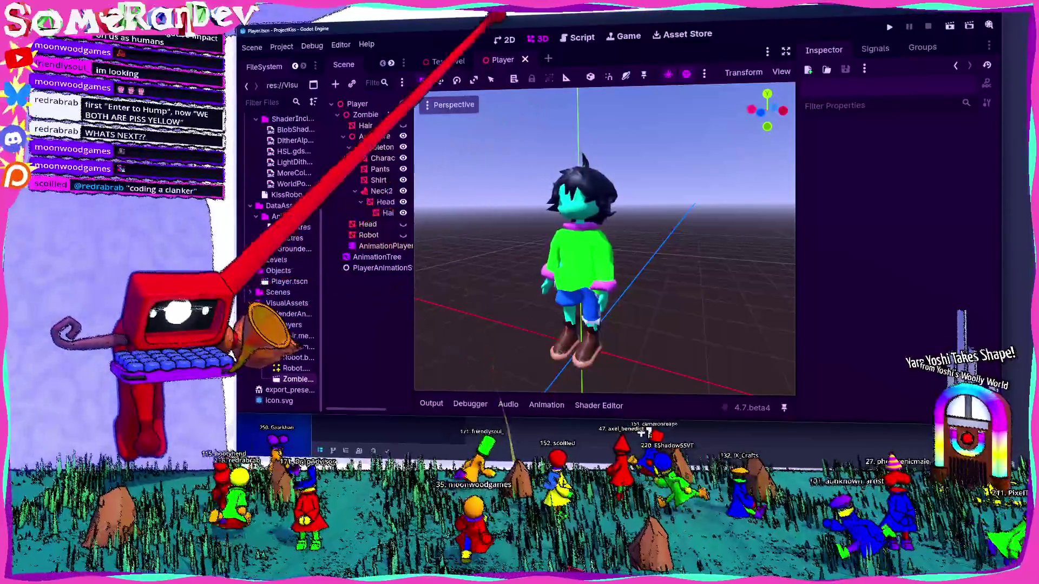
Close and reopen Player.tscn from FileSystem, then select the Shirt mesh.
{"action": "left_click", "coordinate": [524, 59]}
{"action": "double_click", "coordinate": [289, 281]}
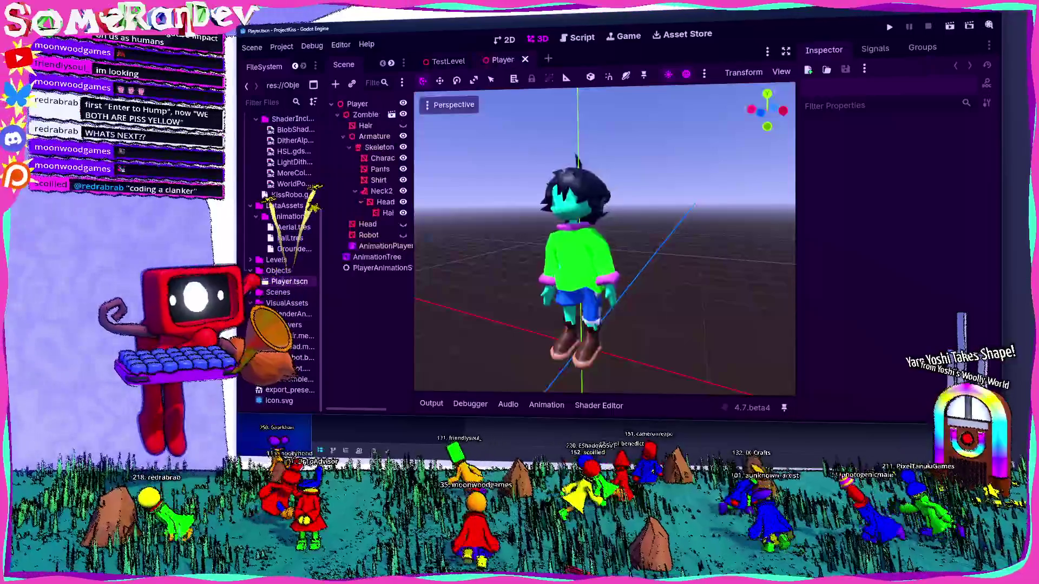
{"action": "left_click", "coordinate": [380, 168]}
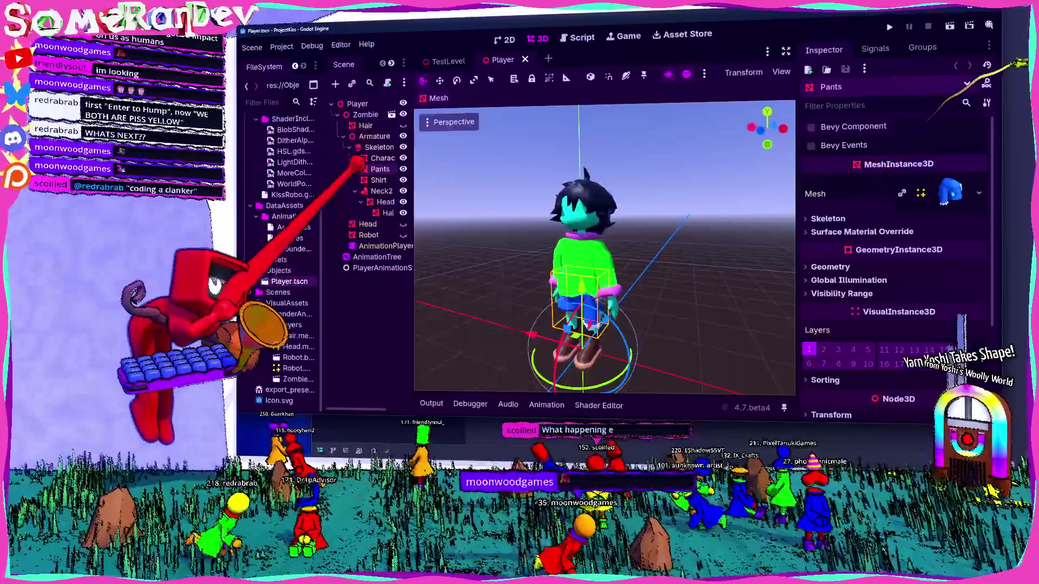
{"action": "left_click", "coordinate": [379, 180]}
Confirm Shirt's surface material override slot 0 still holds the green material.
{"action": "left_click", "coordinate": [920, 231]}
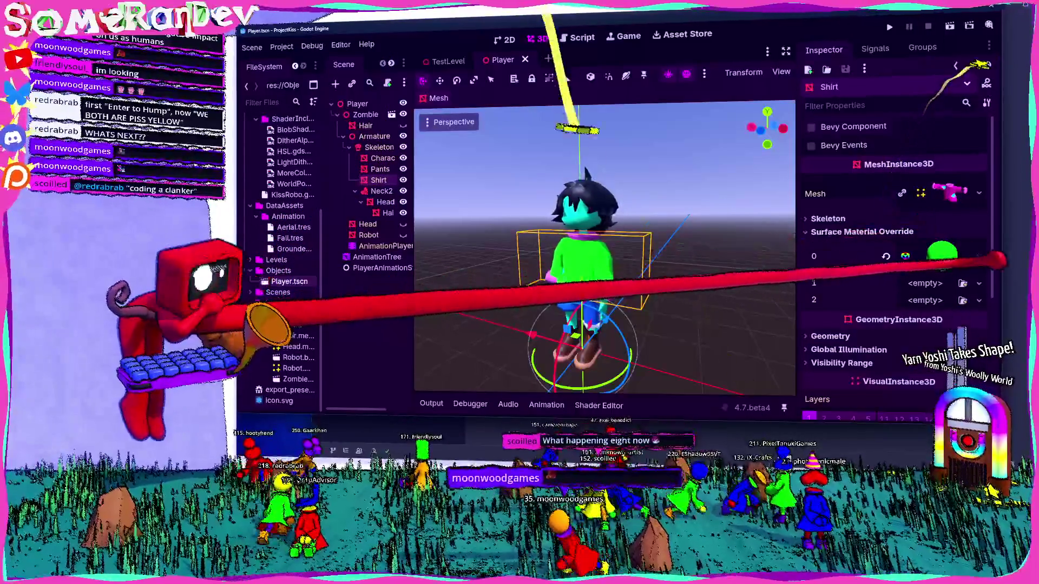
{"action": "left_click", "coordinate": [944, 254]}
{"action": "left_click", "coordinate": [944, 254]}
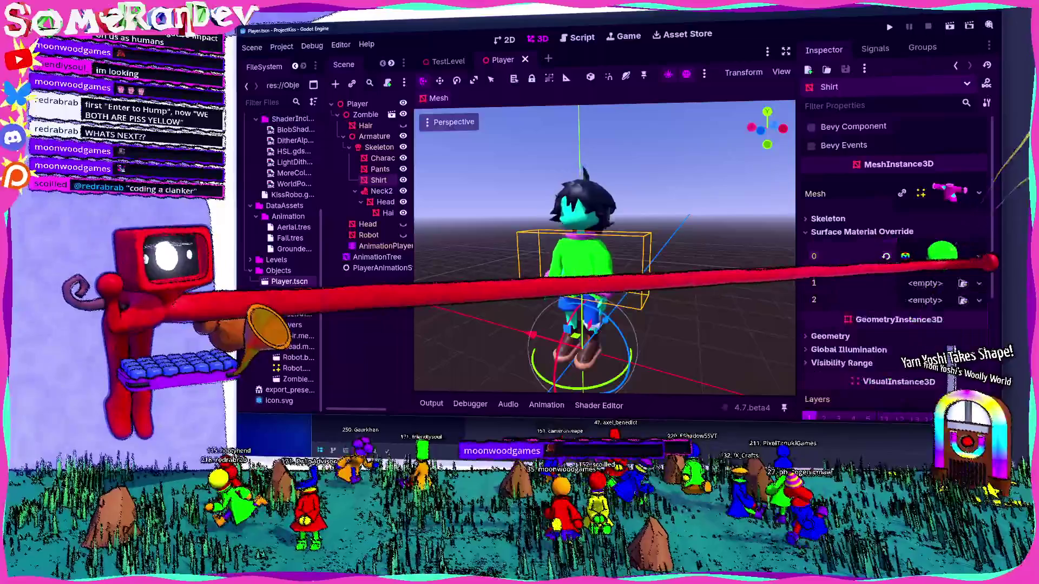
{"action": "scroll", "coordinate": [595, 204], "scroll_direction": "up", "scroll_amount": 3}
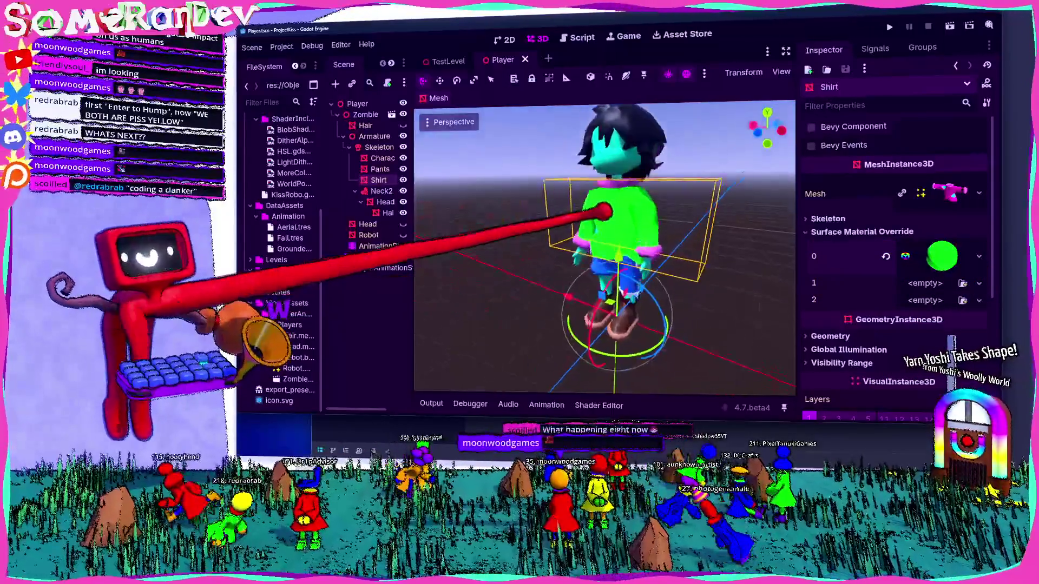
{"action": "scroll", "coordinate": [608, 209], "scroll_direction": "down", "scroll_amount": 3}
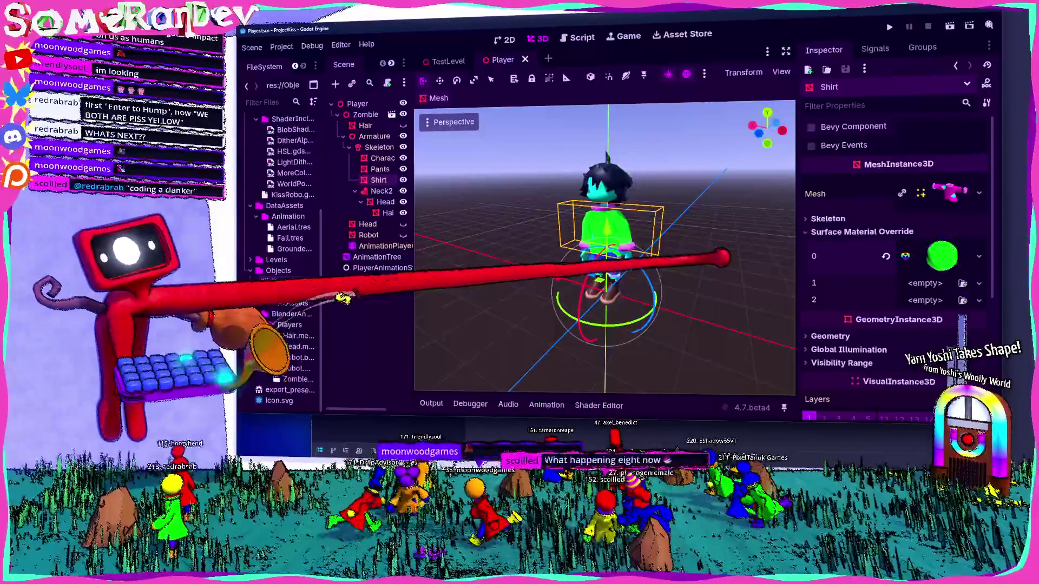
{"action": "scroll", "coordinate": [701, 253], "scroll_direction": "up", "scroll_amount": 2}
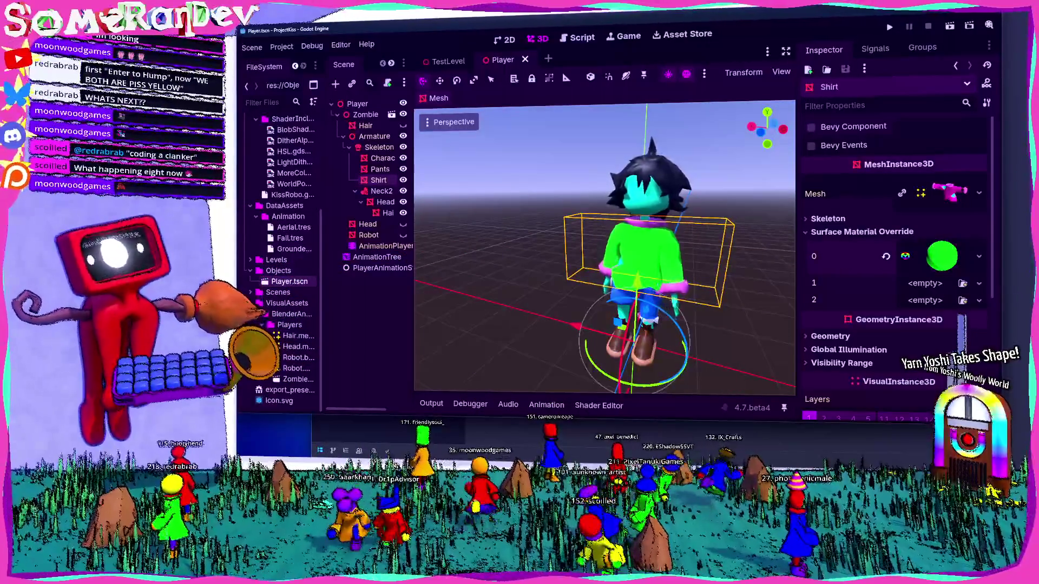
{"action": "key", "text": "alt+Tab"}
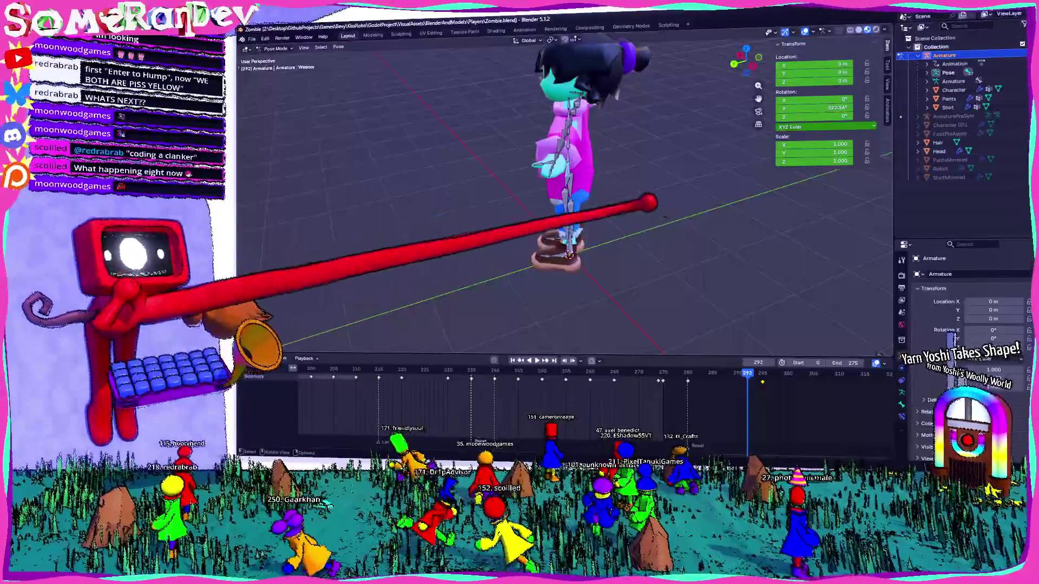
Orbit and zoom around the posed zombie from several angles, then return to Godot.
{"action": "scroll", "coordinate": [562, 194], "scroll_direction": "up", "scroll_amount": 5}
{"action": "left_click_drag", "start_coordinate": [698, 100], "coordinate": [581, 146]}
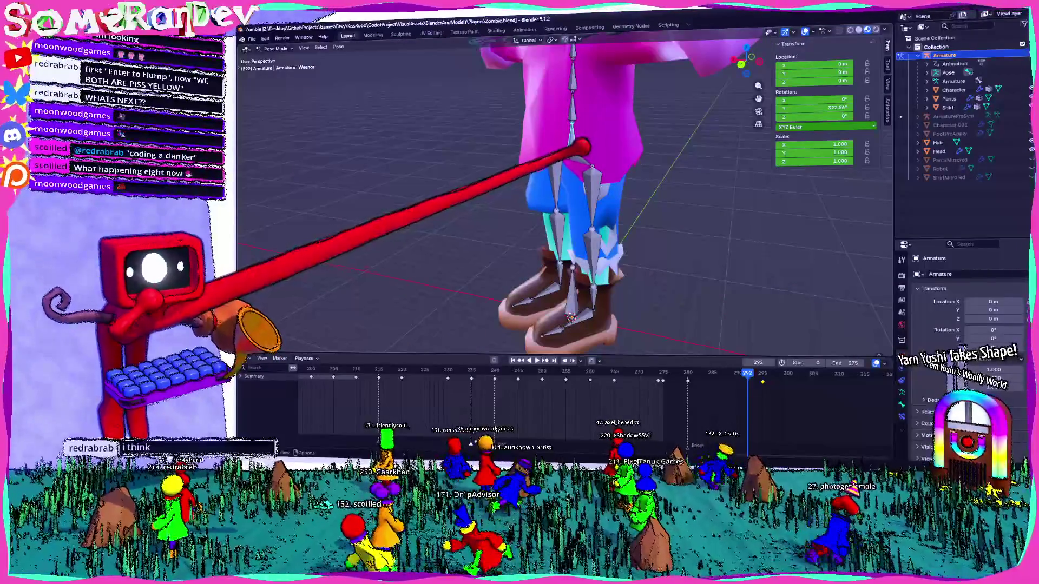
{"action": "scroll", "coordinate": [563, 200], "scroll_direction": "down", "scroll_amount": 5}
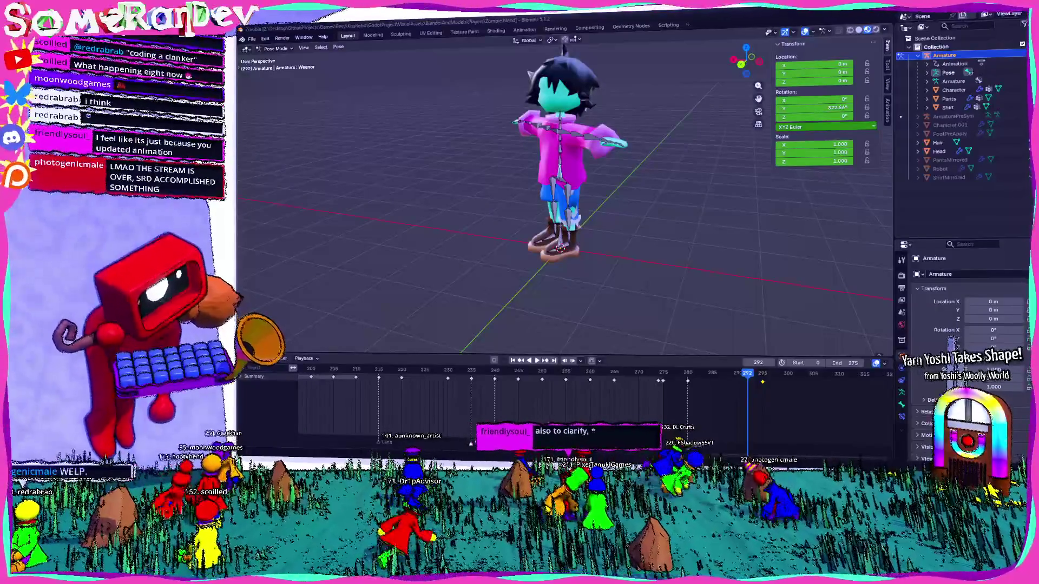
{"action": "left_click_drag", "start_coordinate": [575, 225], "coordinate": [672, 233]}
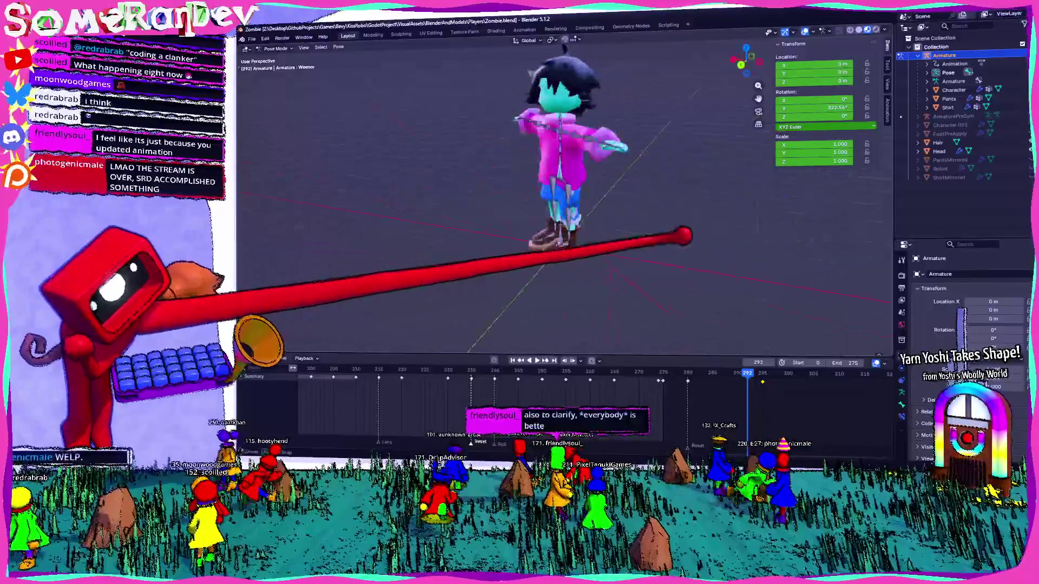
{"action": "mouse_move", "coordinate": [782, 406]}
{"action": "left_mouse_down"}
{"action": "mouse_move", "coordinate": [698, 373]}
{"action": "mouse_move", "coordinate": [724, 371]}
{"action": "left_mouse_up"}
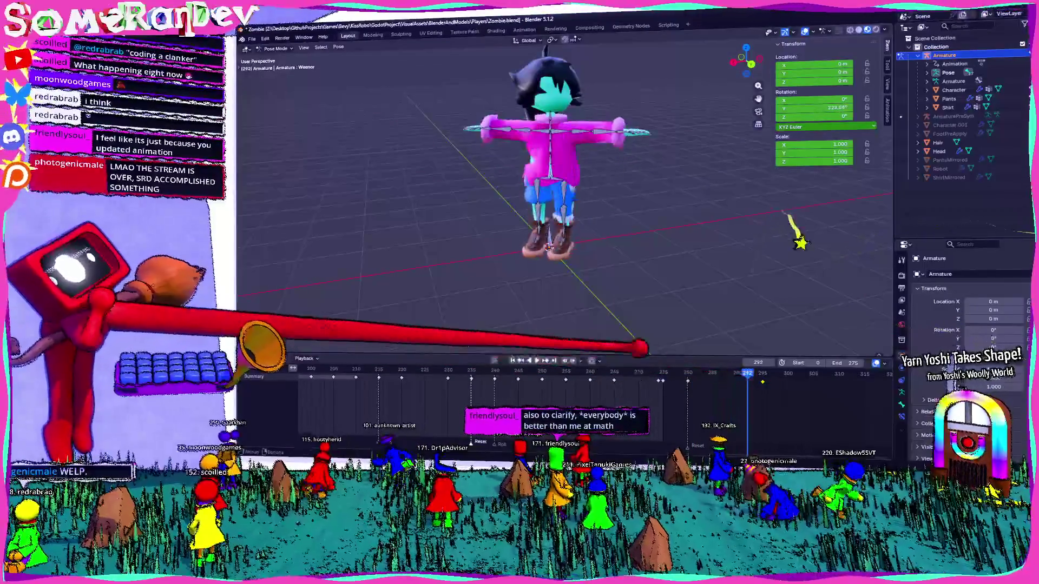
{"action": "left_click_drag", "start_coordinate": [595, 227], "coordinate": [622, 227]}
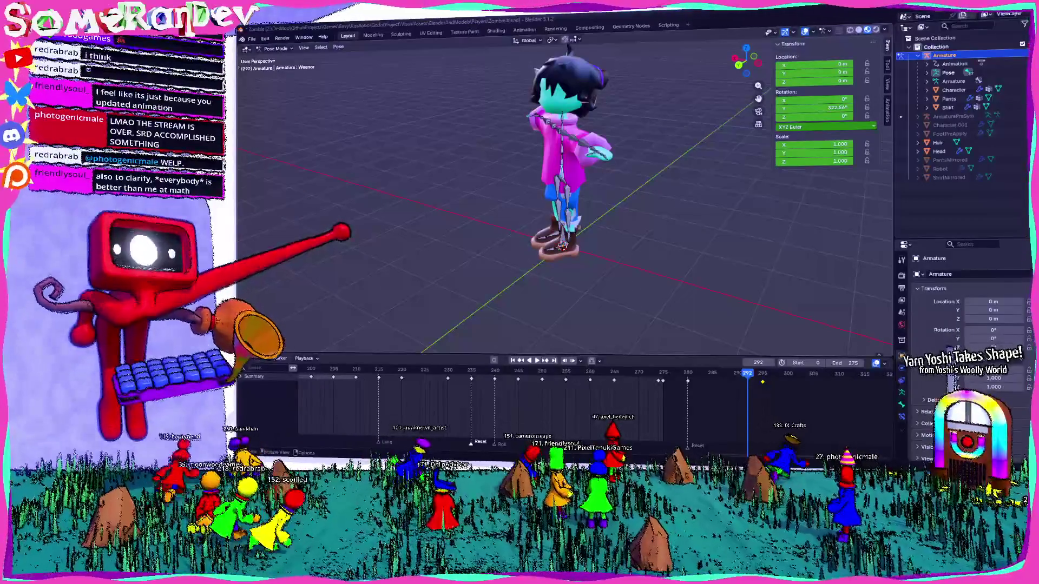
{"action": "mouse_move", "coordinate": [382, 244]}
{"action": "left_mouse_down"}
{"action": "mouse_move", "coordinate": [476, 243]}
{"action": "mouse_move", "coordinate": [639, 298]}
{"action": "mouse_move", "coordinate": [558, 298]}
{"action": "mouse_move", "coordinate": [549, 281]}
{"action": "left_mouse_up"}
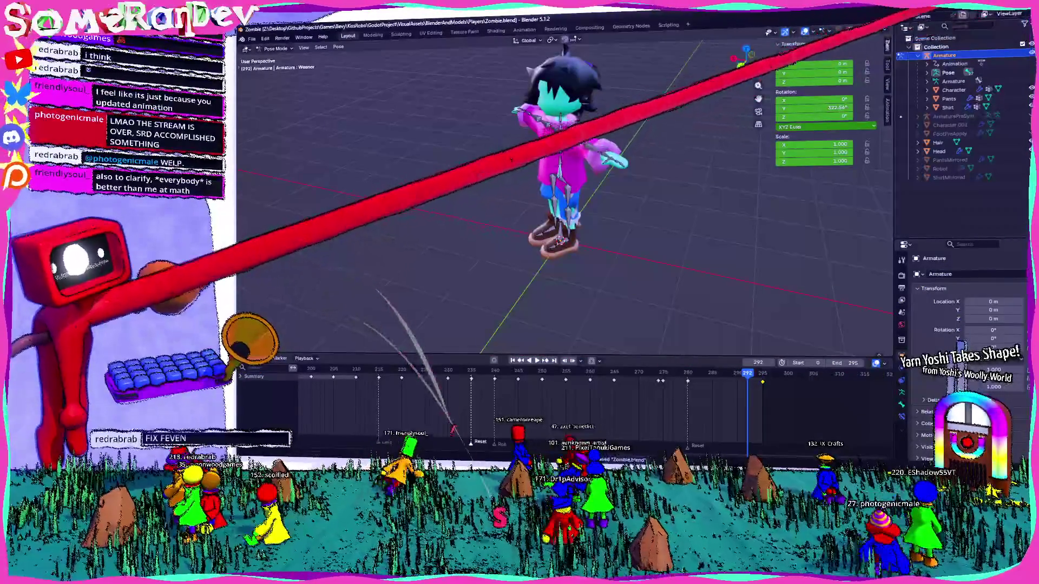
{"action": "key", "text": "alt+Tab"}
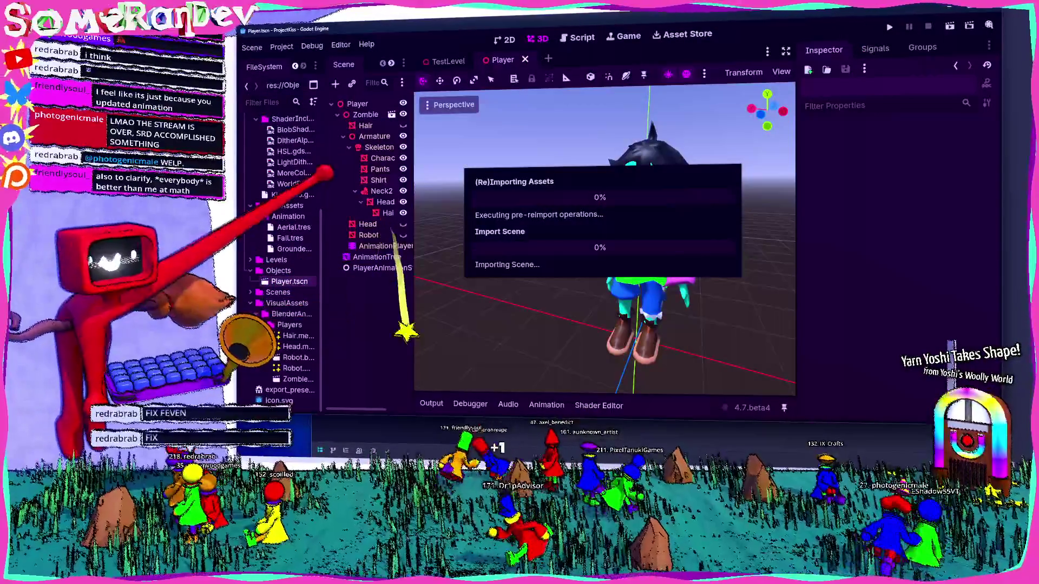
Add a Materializer Bevy component to Shirt, save Player, and flip to Blender and back.
{"action": "left_click", "coordinate": [379, 180]}
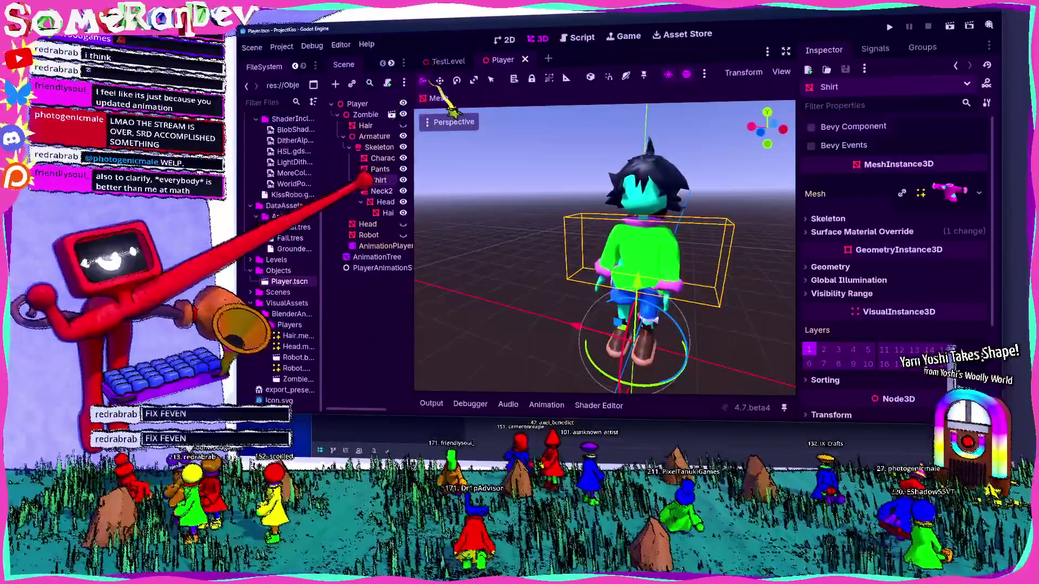
{"action": "left_click", "coordinate": [862, 231]}
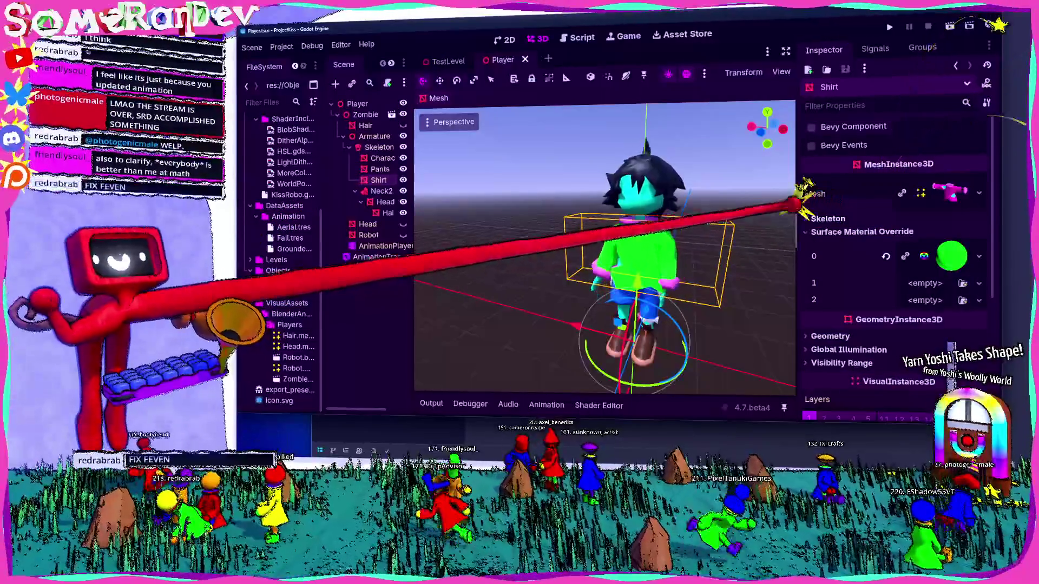
{"action": "mouse_move", "coordinate": [752, 207]}
{"action": "left_mouse_down"}
{"action": "mouse_move", "coordinate": [747, 179]}
{"action": "mouse_move", "coordinate": [607, 216]}
{"action": "mouse_move", "coordinate": [608, 232]}
{"action": "mouse_move", "coordinate": [923, 99]}
{"action": "left_mouse_up"}
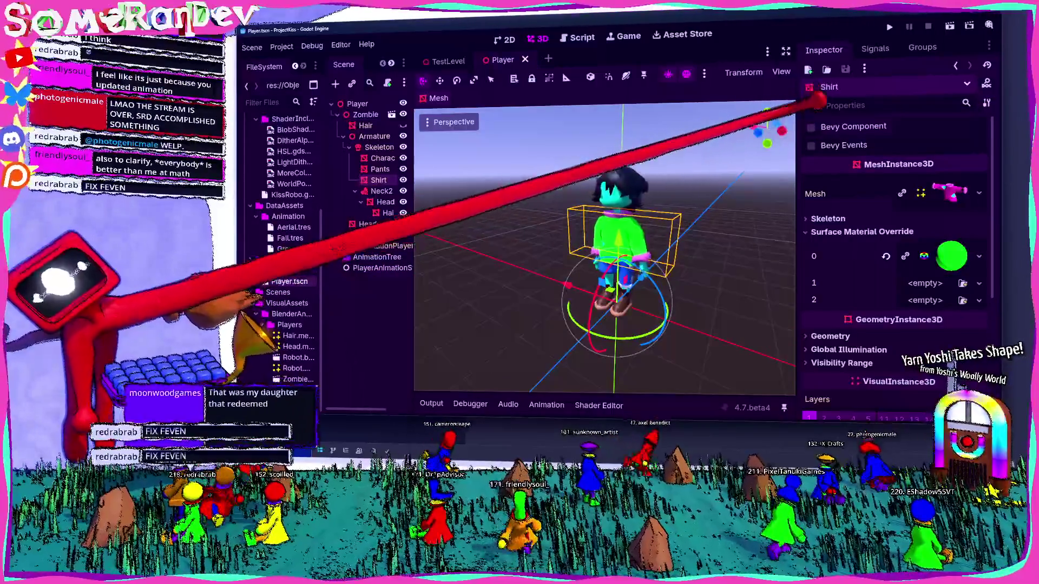
{"action": "left_click", "coordinate": [846, 126]}
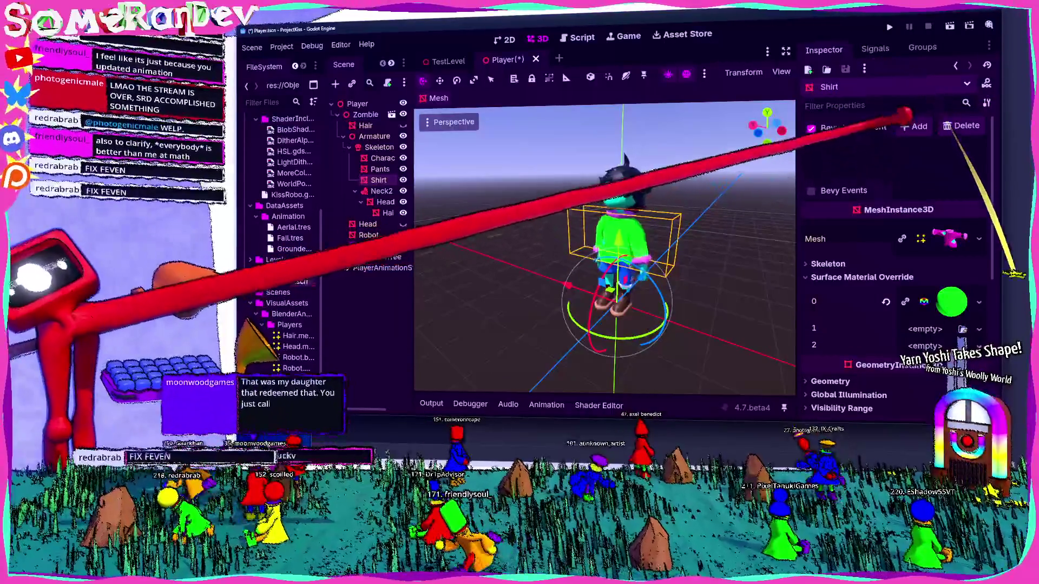
{"action": "left_click", "coordinate": [914, 126]}
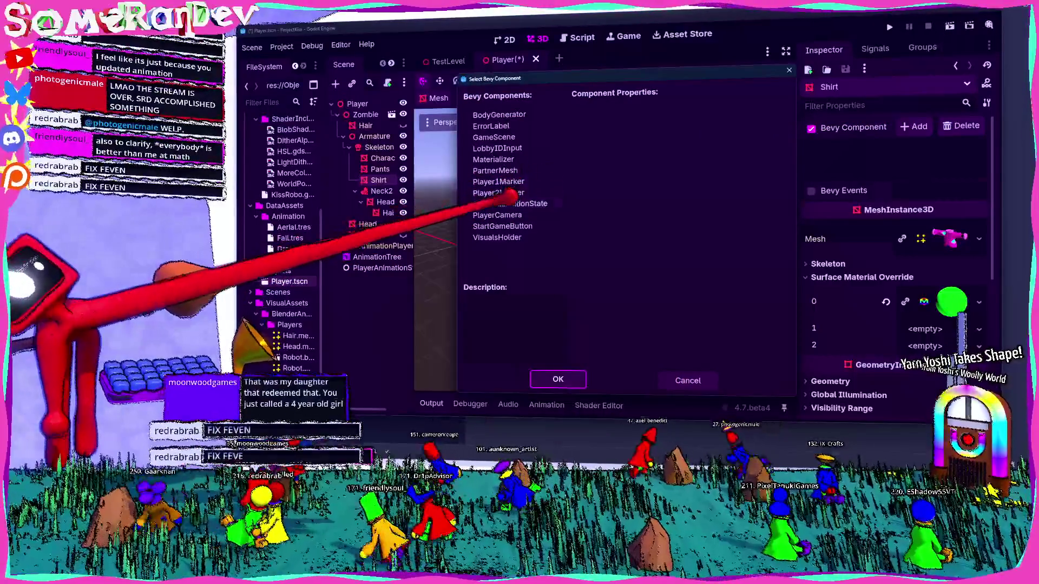
{"action": "double_click", "coordinate": [494, 159]}
{"action": "key", "text": "ctrl+s"}
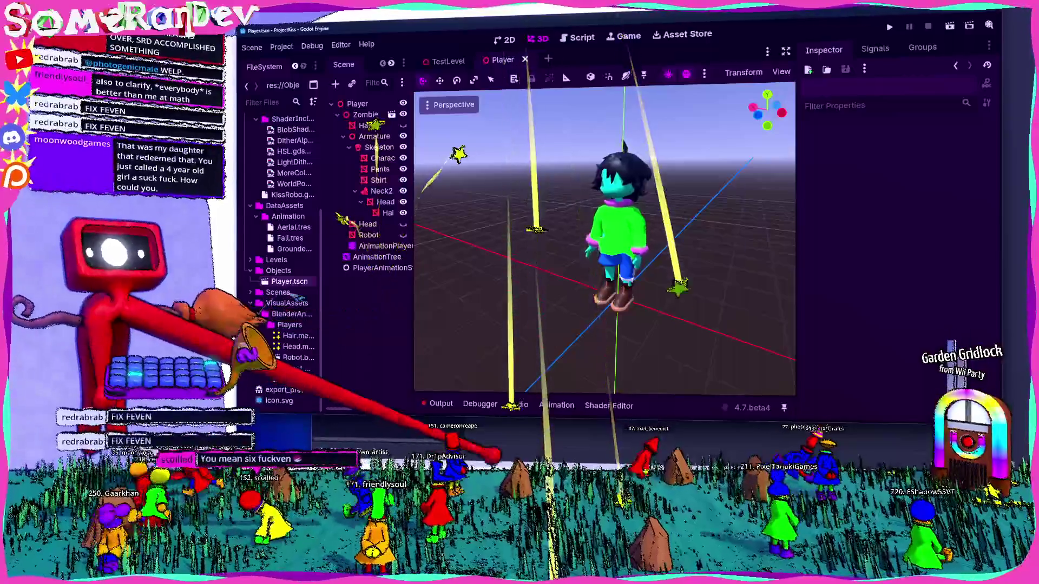
{"action": "key", "text": "alt+Tab"}
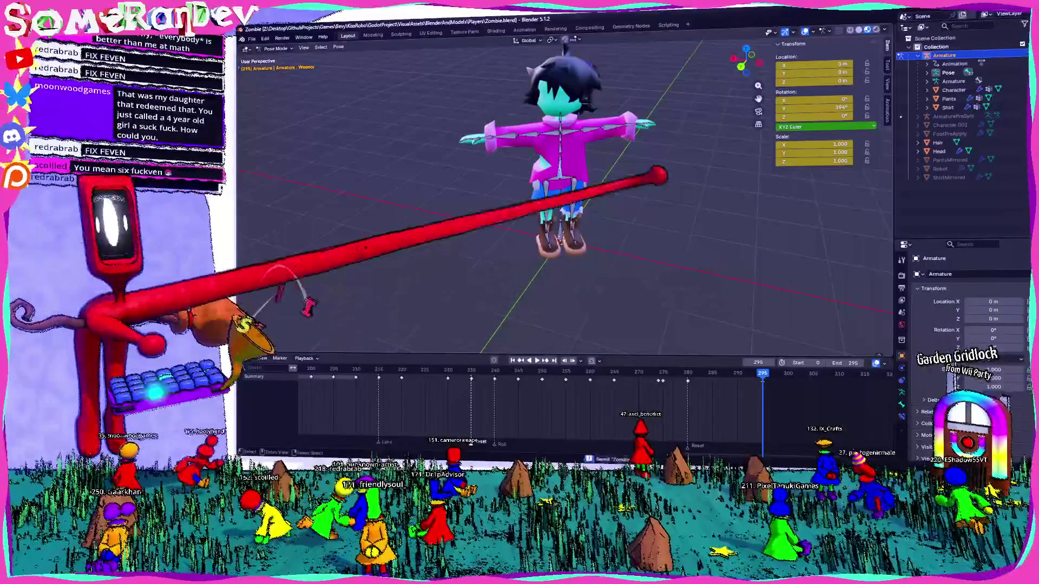
{"action": "key", "text": "alt+Tab"}
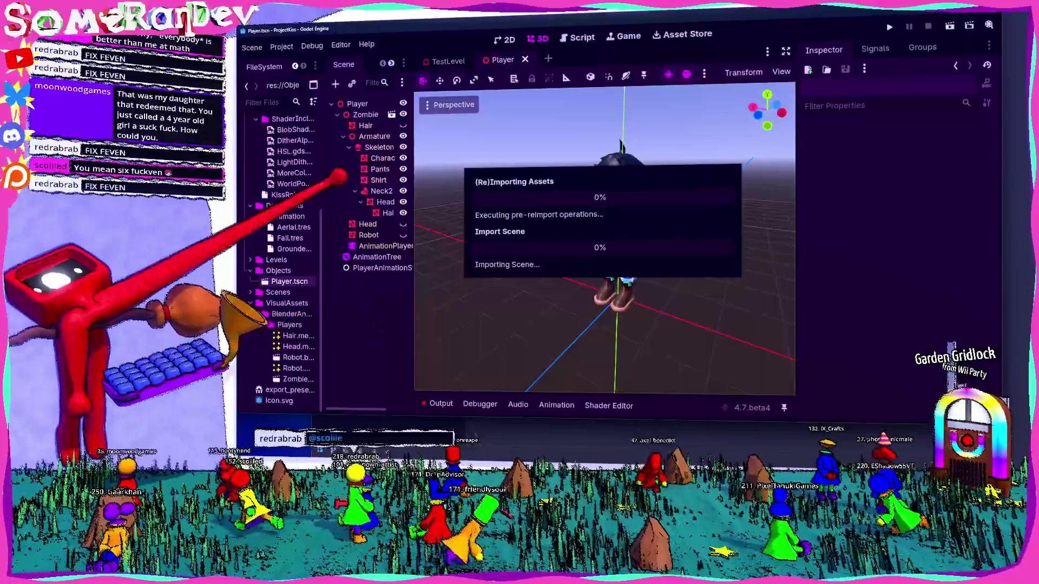
{"action": "left_click", "coordinate": [378, 180]}
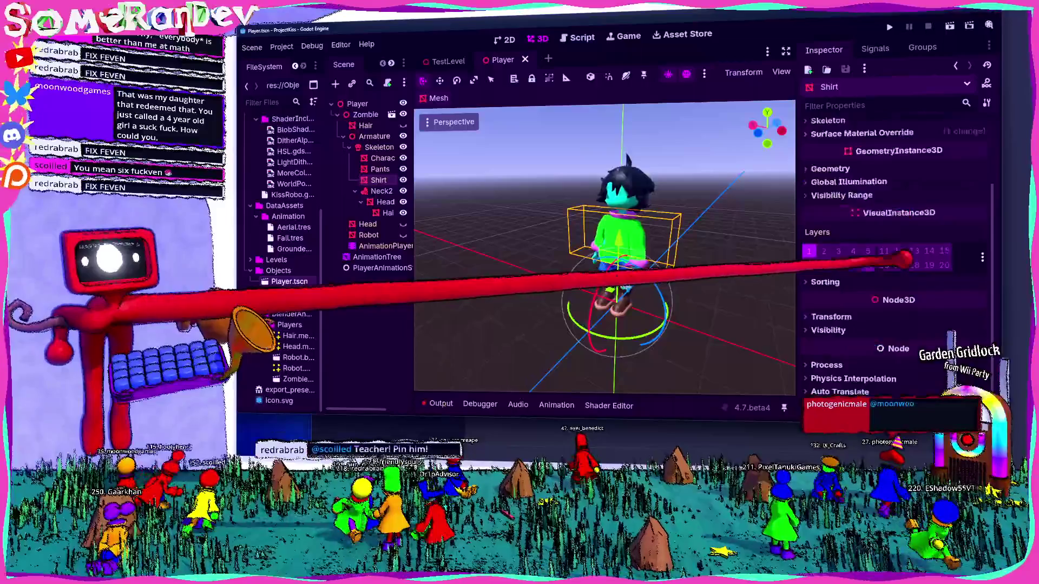
{"action": "scroll", "coordinate": [887, 227], "scroll_direction": "up", "scroll_amount": 2}
{"action": "left_click", "coordinate": [866, 232]}
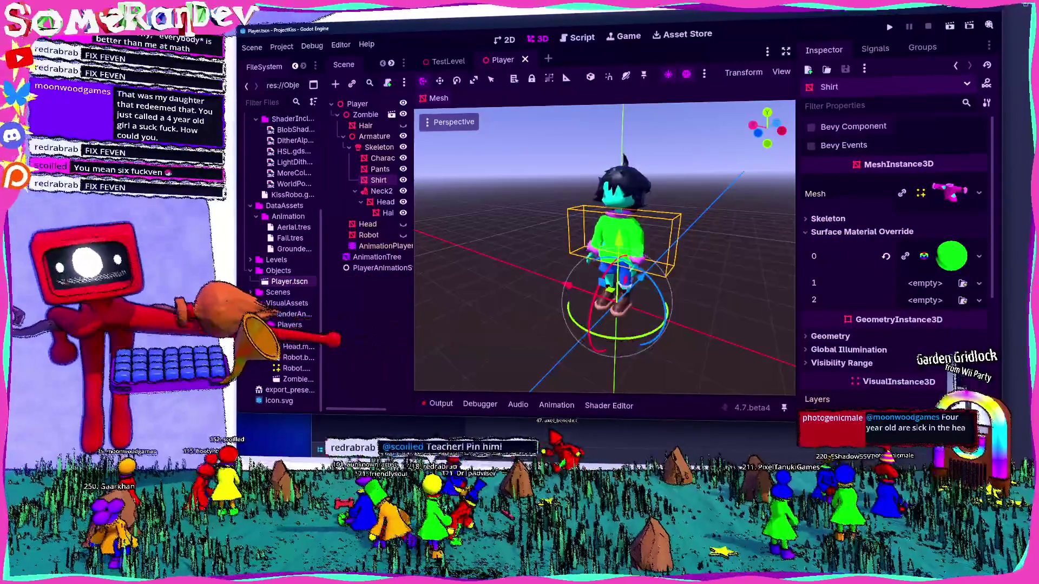
{"action": "left_click", "coordinate": [541, 184]}
{"action": "left_click", "coordinate": [378, 179]}
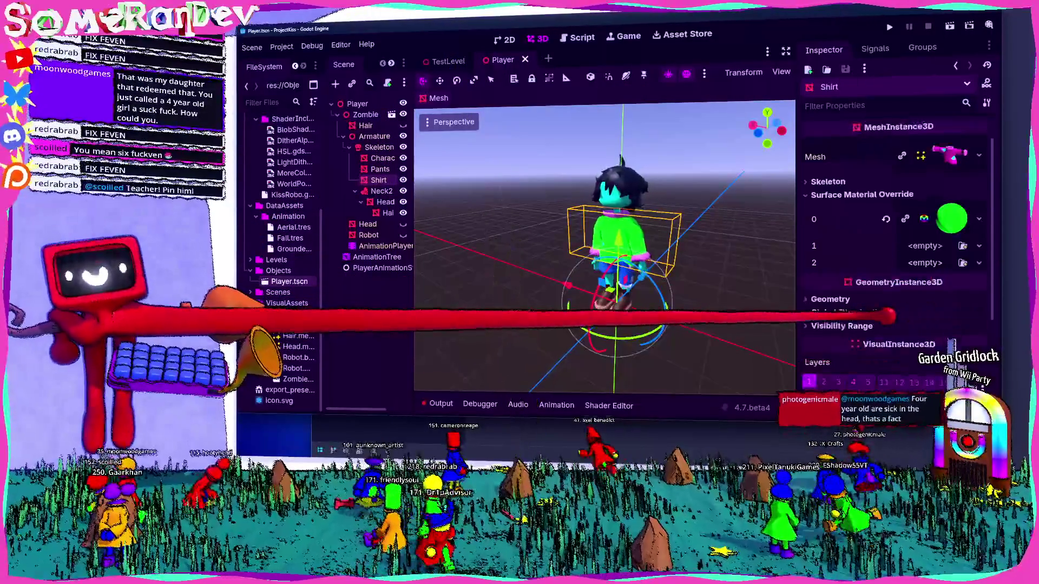
{"action": "left_click", "coordinate": [830, 333]}
{"action": "scroll", "coordinate": [920, 292], "scroll_direction": "down", "scroll_amount": 3}
{"action": "left_click_drag", "start_coordinate": [936, 277], "coordinate": [801, 271]}
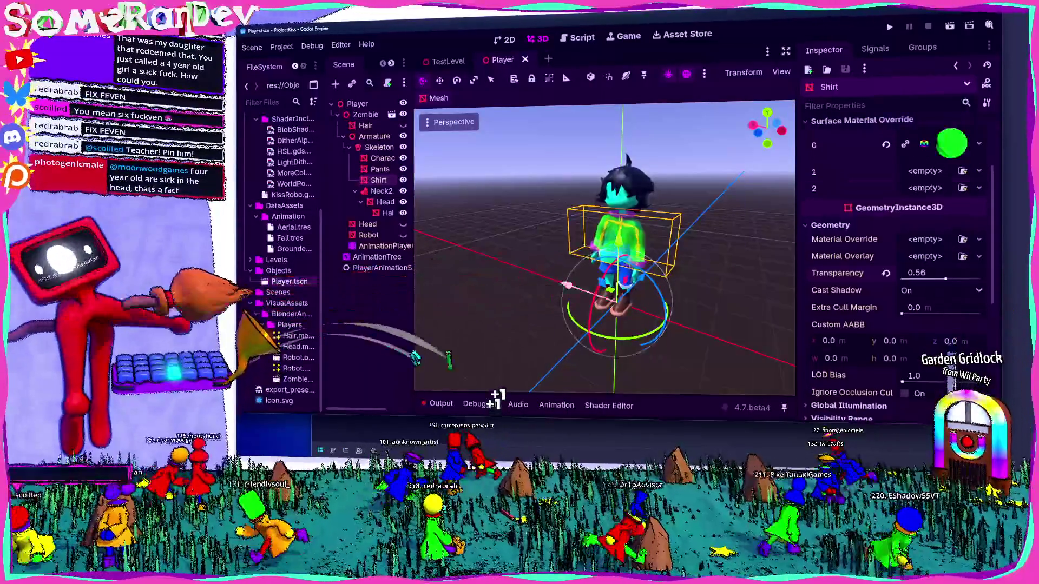
{"action": "key", "text": "alt+Tab"}
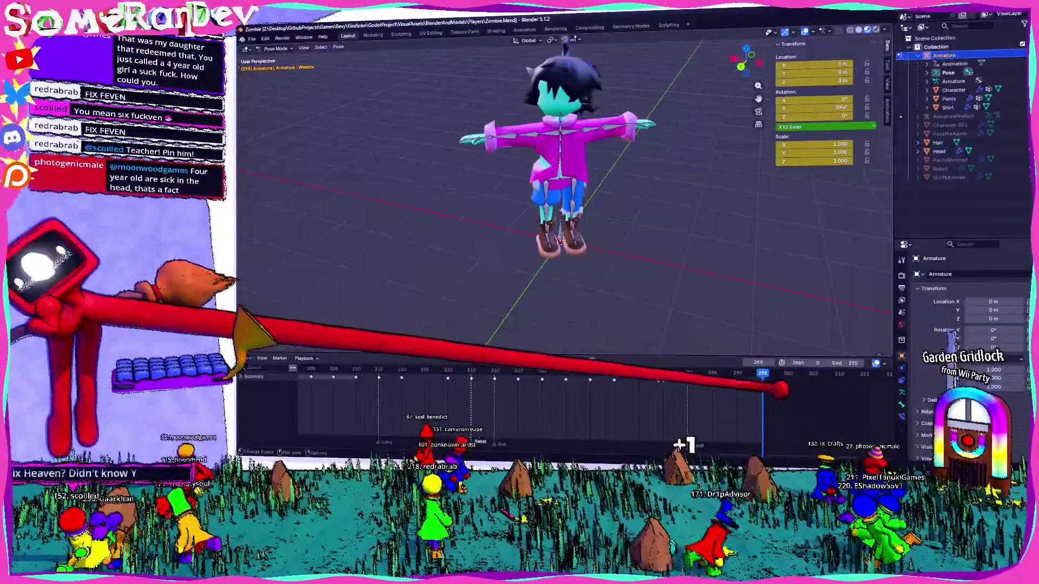
{"action": "left_click", "coordinate": [814, 107]}
{"action": "type", "text": "360"}
{"action": "key", "text": "Return"}
{"action": "key", "text": "i"}
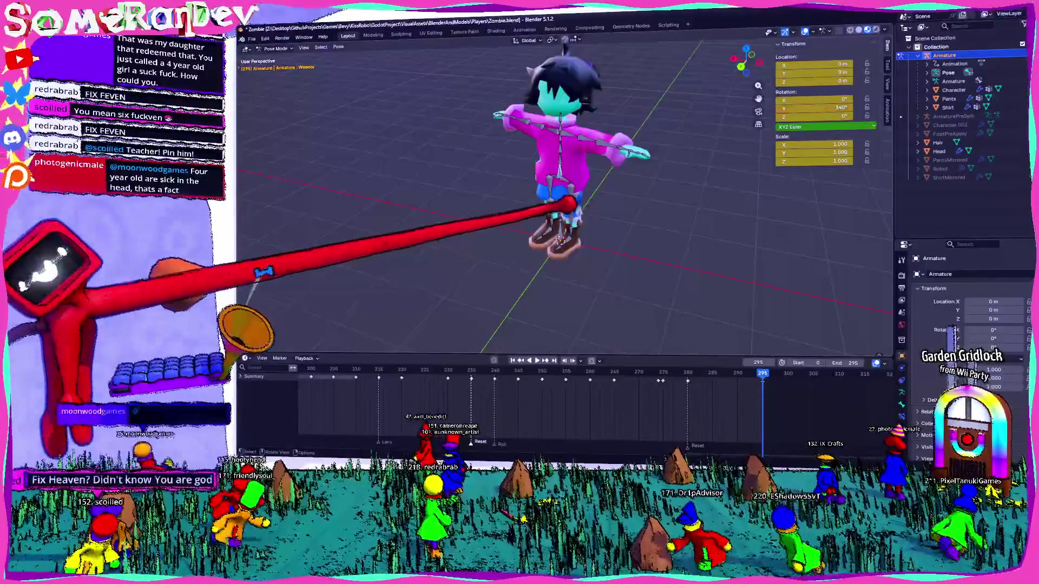
{"action": "key", "text": "ctrl+s"}
{"action": "key", "text": "alt+Tab"}
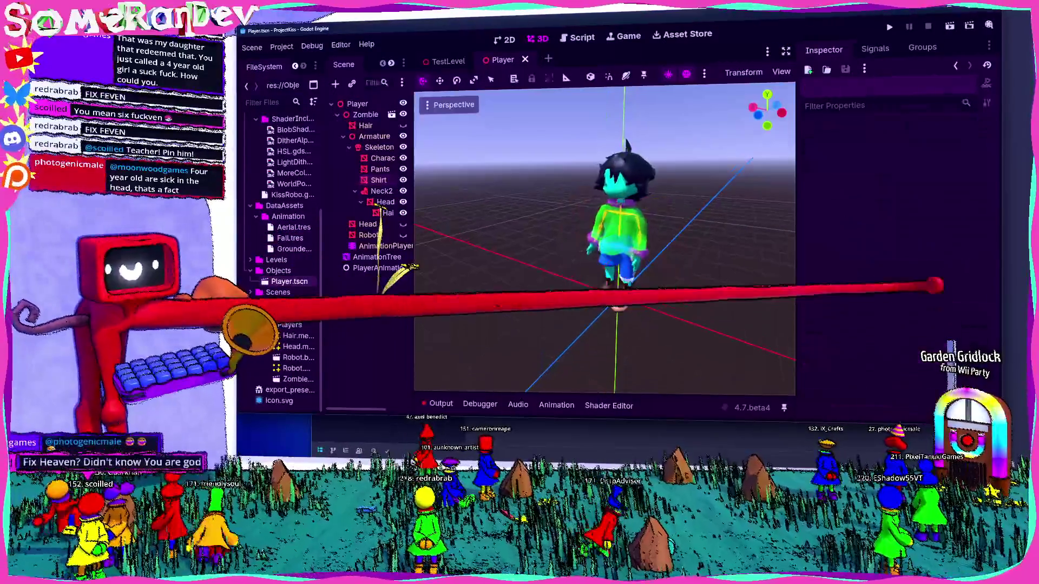
{"action": "left_click", "coordinate": [378, 180]}
{"action": "left_click", "coordinate": [861, 268]}
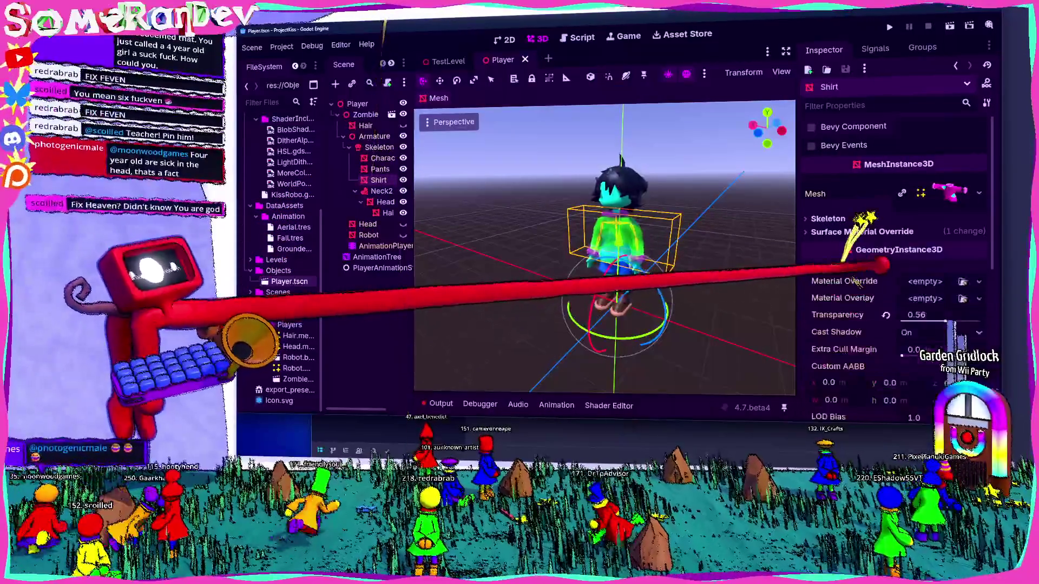
{"action": "scroll", "coordinate": [866, 281], "scroll_direction": "down", "scroll_amount": 2}
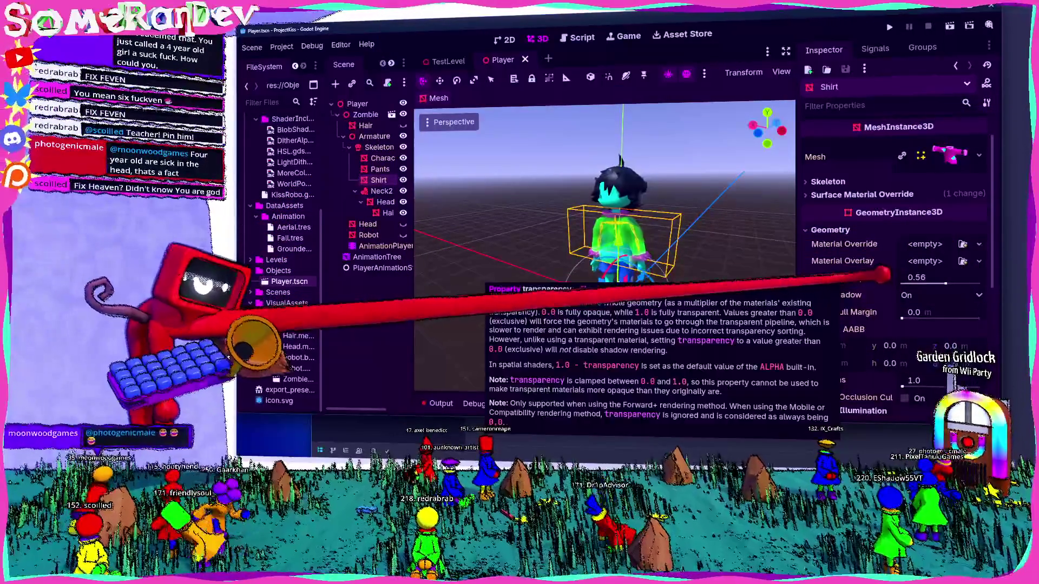
{"action": "left_click_drag", "start_coordinate": [945, 282], "coordinate": [902, 281]}
{"action": "key", "text": "ctrl+s"}
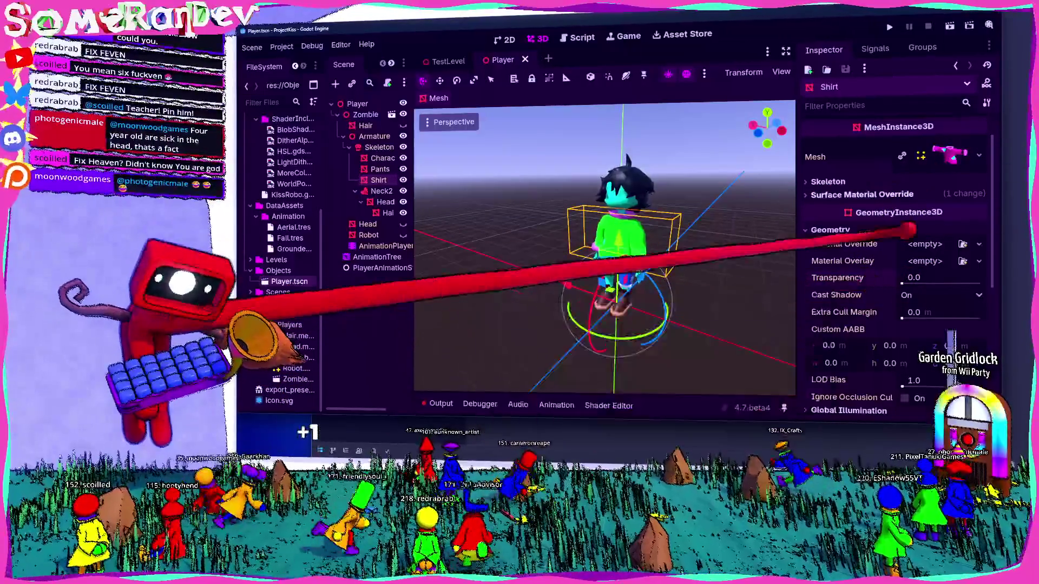
{"action": "mouse_move", "coordinate": [878, 278]}
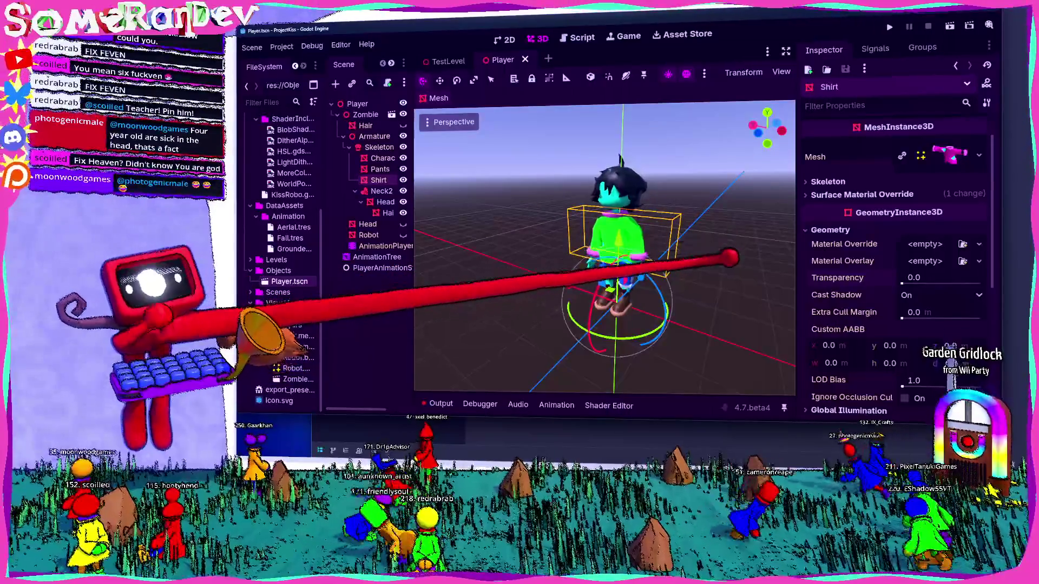
{"action": "scroll", "coordinate": [844, 259], "scroll_direction": "up", "scroll_amount": 2}
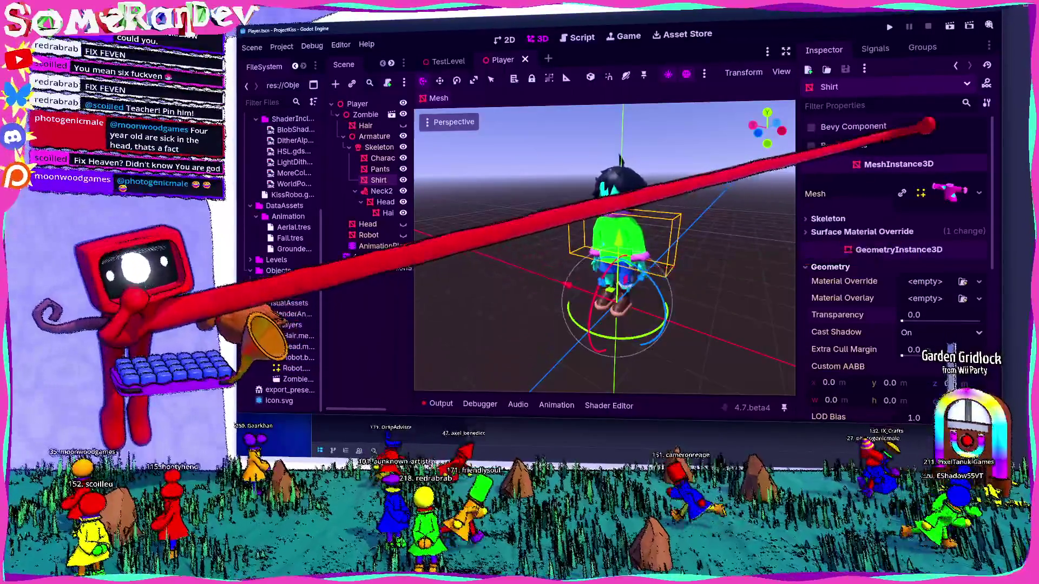
{"action": "scroll", "coordinate": [885, 309], "scroll_direction": "down", "scroll_amount": 10}
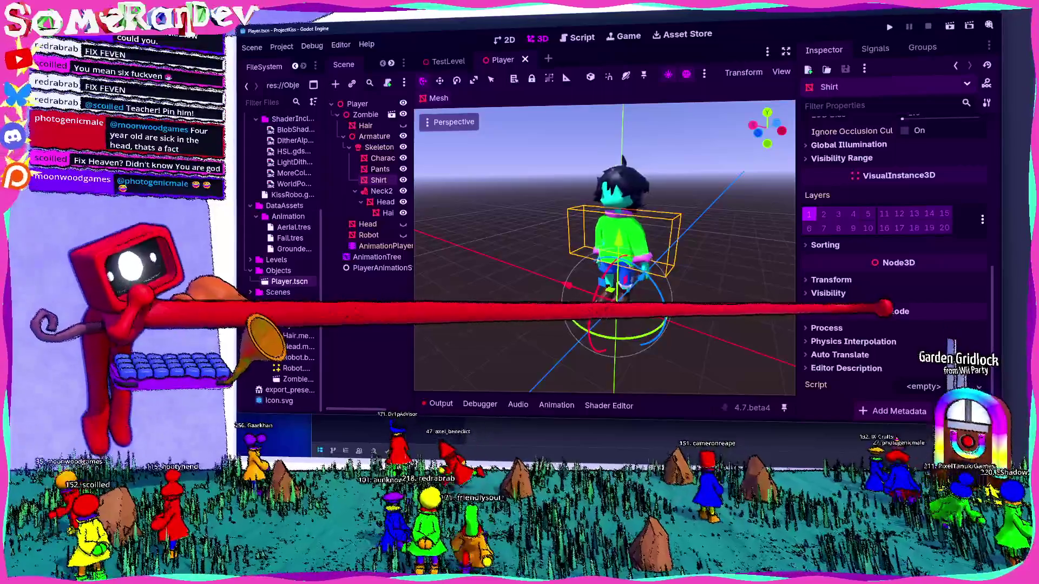
{"action": "scroll", "coordinate": [885, 308], "scroll_direction": "up", "scroll_amount": 10}
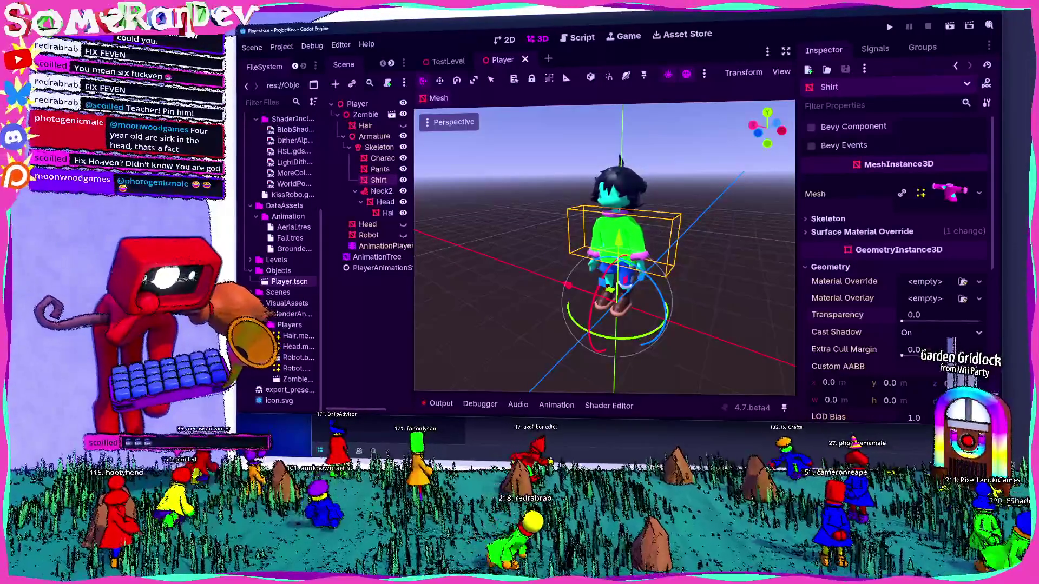
Bring the Blender window with Zombie.blend to the front.
{"action": "key", "text": "alt+Tab"}
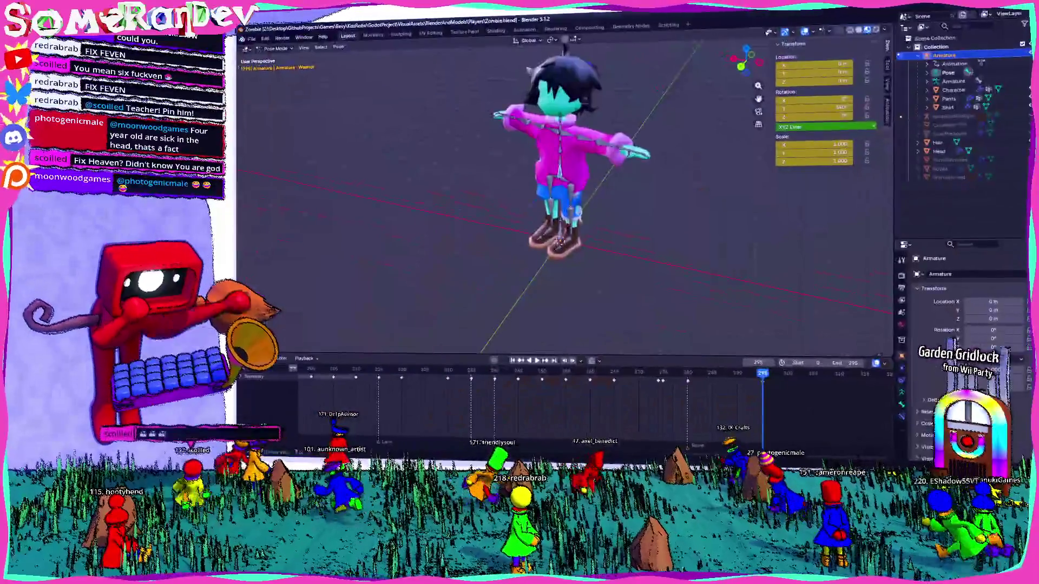
Put the Shirt object into Edit Mode and select one of its vertices.
{"action": "mouse_move", "coordinate": [644, 180]}
{"action": "left_mouse_down"}
{"action": "mouse_move", "coordinate": [591, 144]}
{"action": "mouse_move", "coordinate": [580, 162]}
{"action": "mouse_move", "coordinate": [752, 98]}
{"action": "mouse_move", "coordinate": [765, 162]}
{"action": "mouse_move", "coordinate": [673, 92]}
{"action": "mouse_move", "coordinate": [621, 76]}
{"action": "mouse_move", "coordinate": [700, 308]}
{"action": "left_mouse_up"}
{"action": "key", "text": "ctrl+Tab"}
{"action": "left_click", "coordinate": [674, 85]}
{"action": "key", "text": "Tab"}
{"action": "scroll", "coordinate": [674, 85], "scroll_direction": "up", "scroll_amount": 3}
{"action": "left_click", "coordinate": [676, 81]}
{"action": "mouse_move", "coordinate": [562, 200]}
{"action": "left_mouse_down"}
{"action": "mouse_move", "coordinate": [519, 200]}
{"action": "mouse_move", "coordinate": [566, 177]}
{"action": "left_mouse_up"}
Save Zombie.blend, lower the selected vertex along Z, and return to Godot.
{"action": "key", "text": "ctrl+s"}
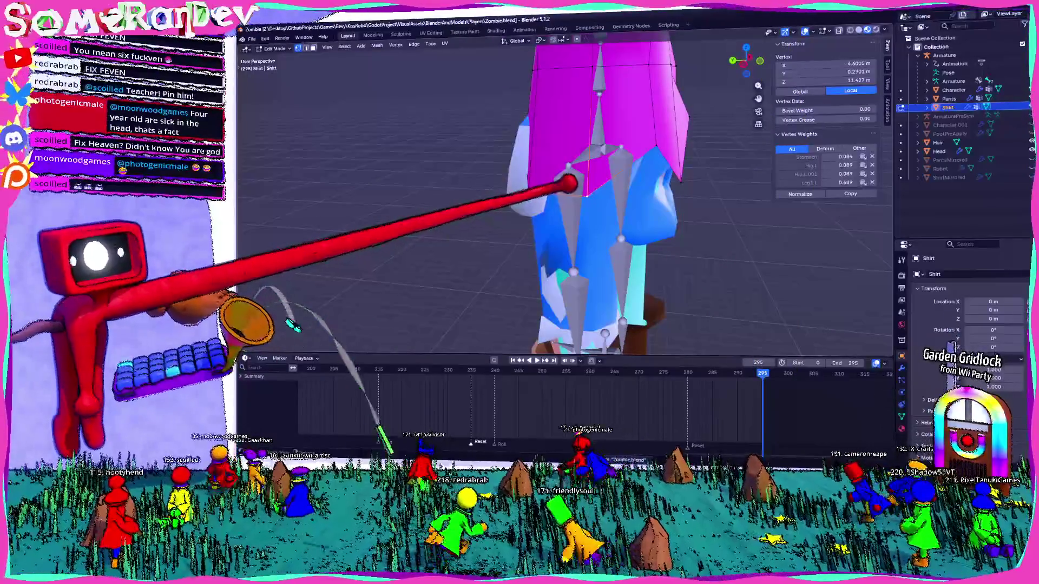
{"action": "key", "text": "g"}
{"action": "key", "text": "z"}
{"action": "left_click", "coordinate": [609, 246]}
{"action": "left_click_drag", "start_coordinate": [610, 245], "coordinate": [712, 227]}
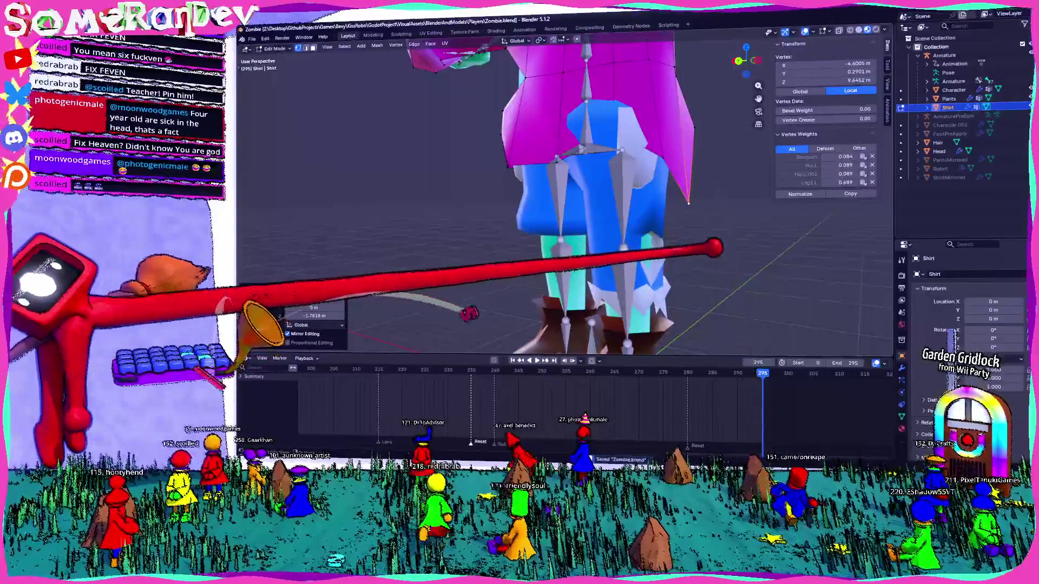
{"action": "key", "text": "alt+Tab"}
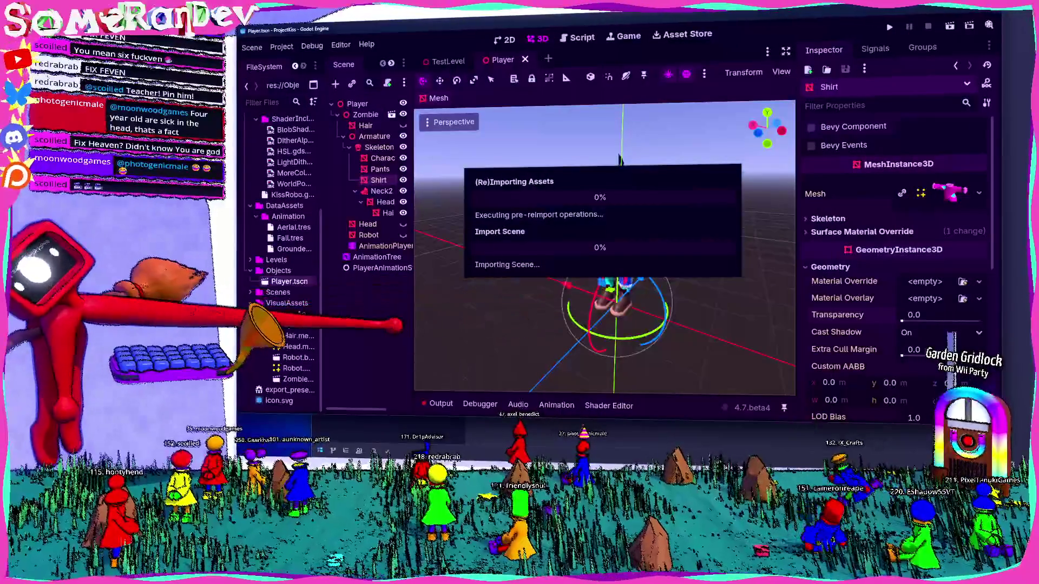
Fly the camera around the reimported zombie, then display Shirt's green surface material override.
{"action": "key", "text": "w"}
{"action": "key", "text": "d"}
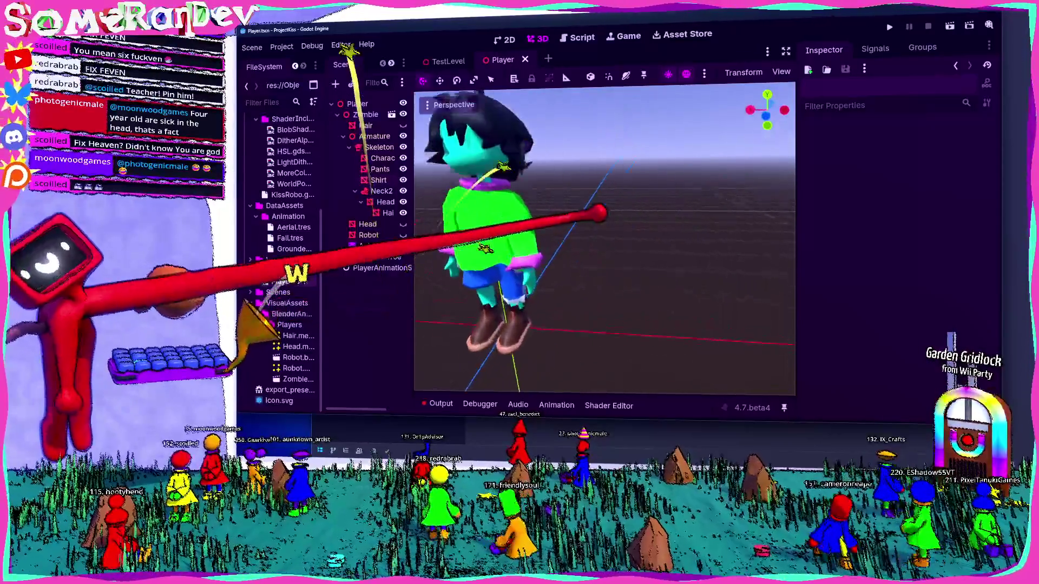
{"action": "key", "text": "w"}
{"action": "key", "text": "d"}
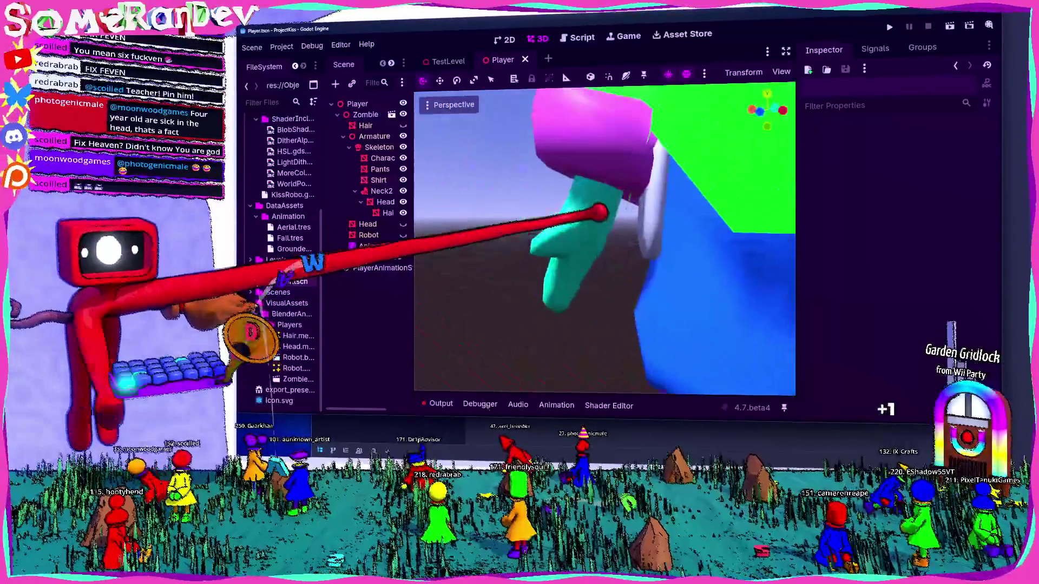
{"action": "key", "text": "s"}
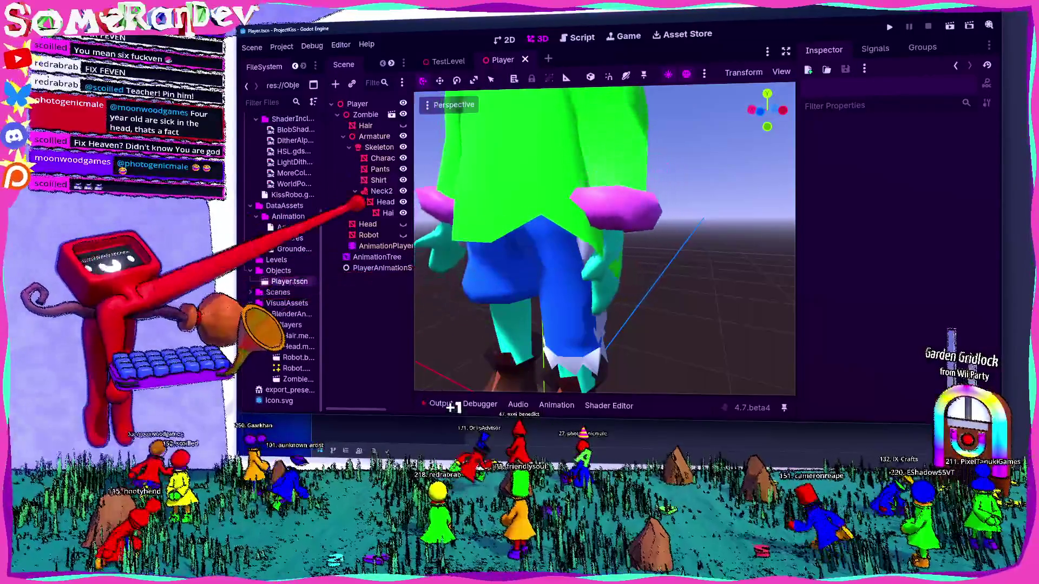
{"action": "left_click", "coordinate": [378, 180]}
{"action": "left_click", "coordinate": [842, 232]}
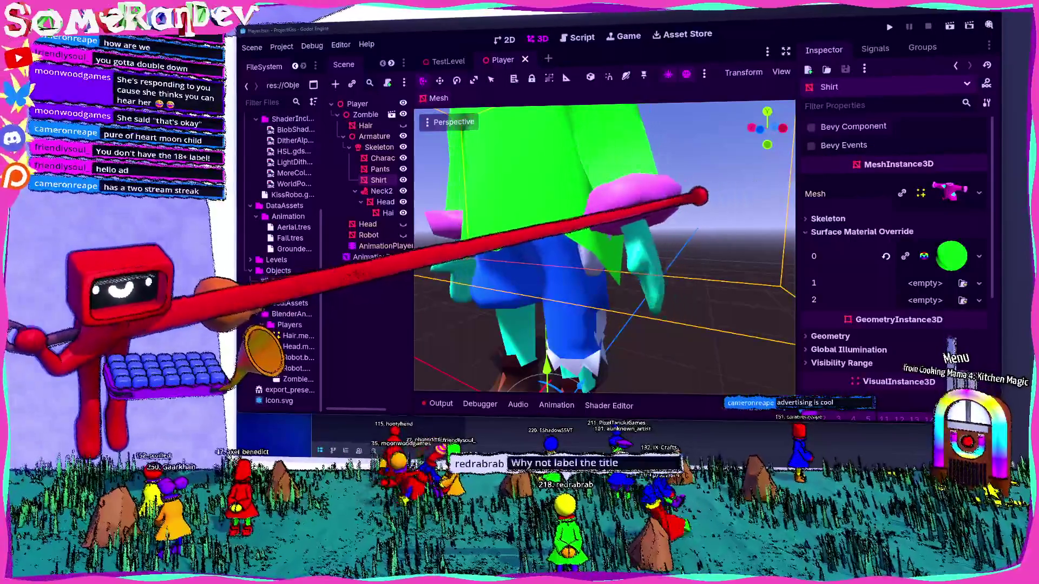
Orbit and zoom around the zombie to inspect the reimported shirt from several angles.
{"action": "scroll", "coordinate": [605, 247], "scroll_direction": "down", "scroll_amount": 5}
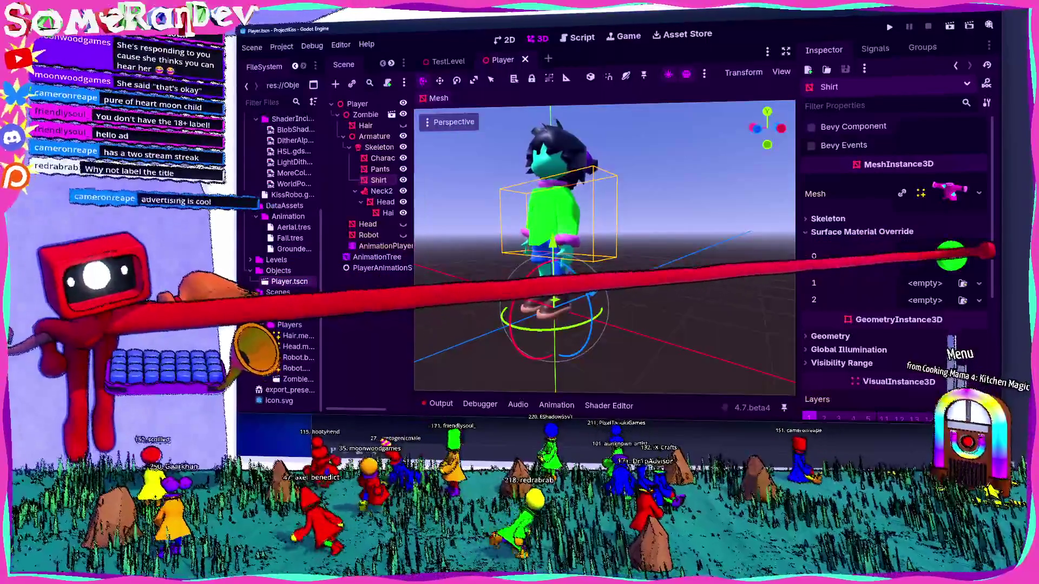
{"action": "left_click_drag", "start_coordinate": [800, 216], "coordinate": [600, 213]}
{"action": "scroll", "coordinate": [599, 213], "scroll_direction": "up", "scroll_amount": 5}
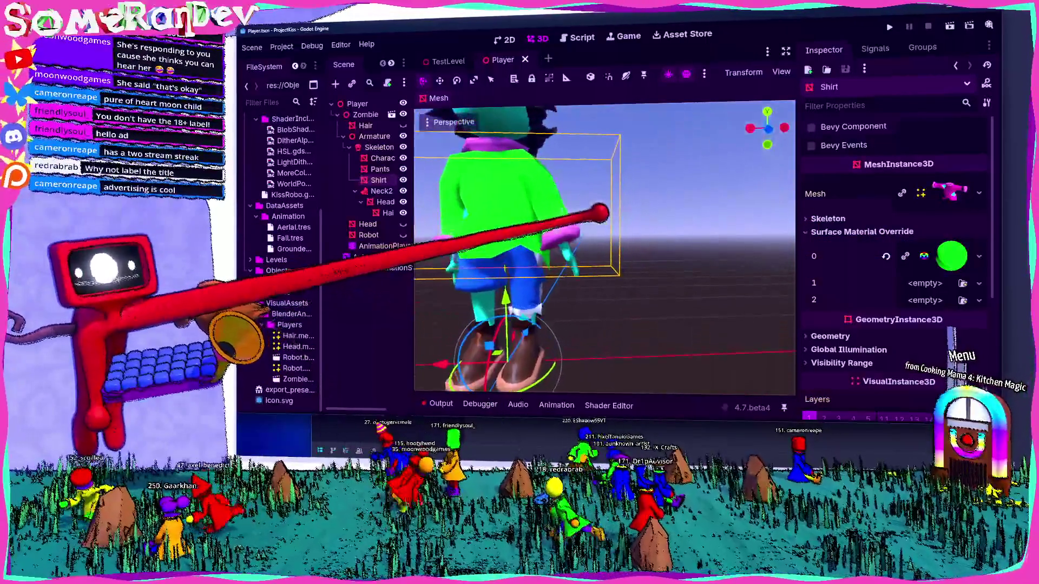
{"action": "scroll", "coordinate": [599, 213], "scroll_direction": "down", "scroll_amount": 5}
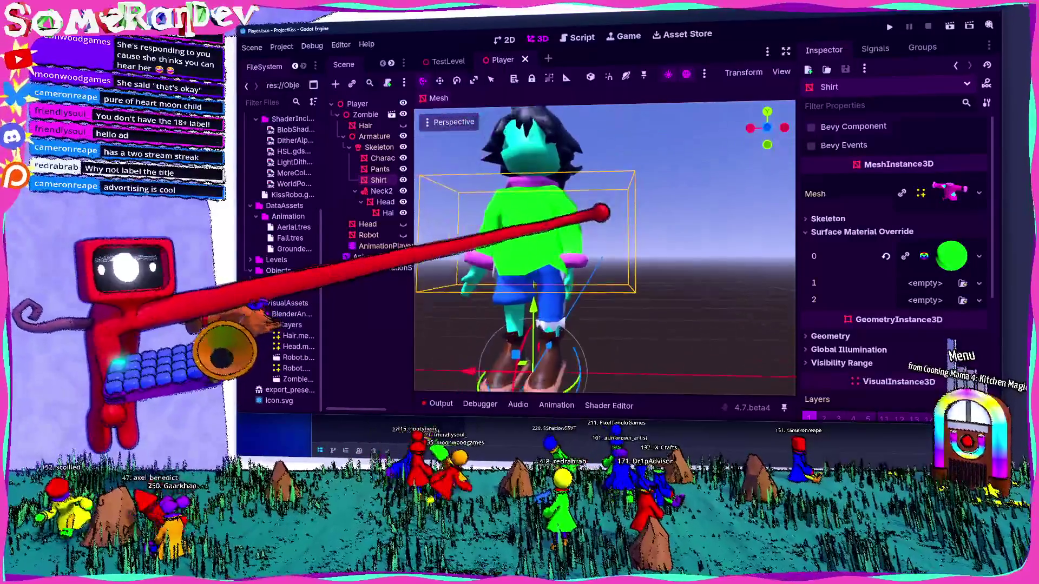
{"action": "key", "text": "w"}
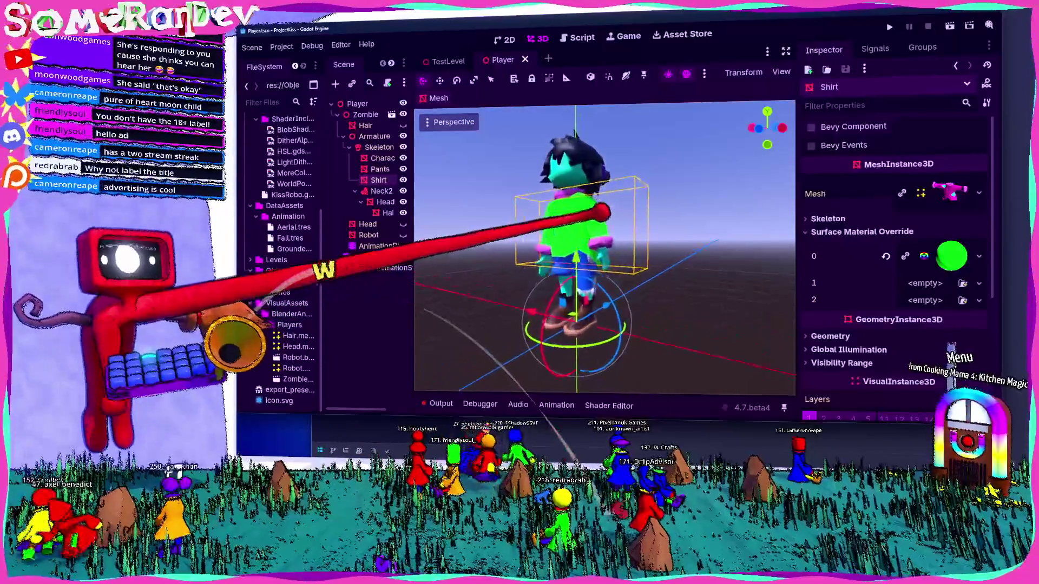
{"action": "key", "text": "s"}
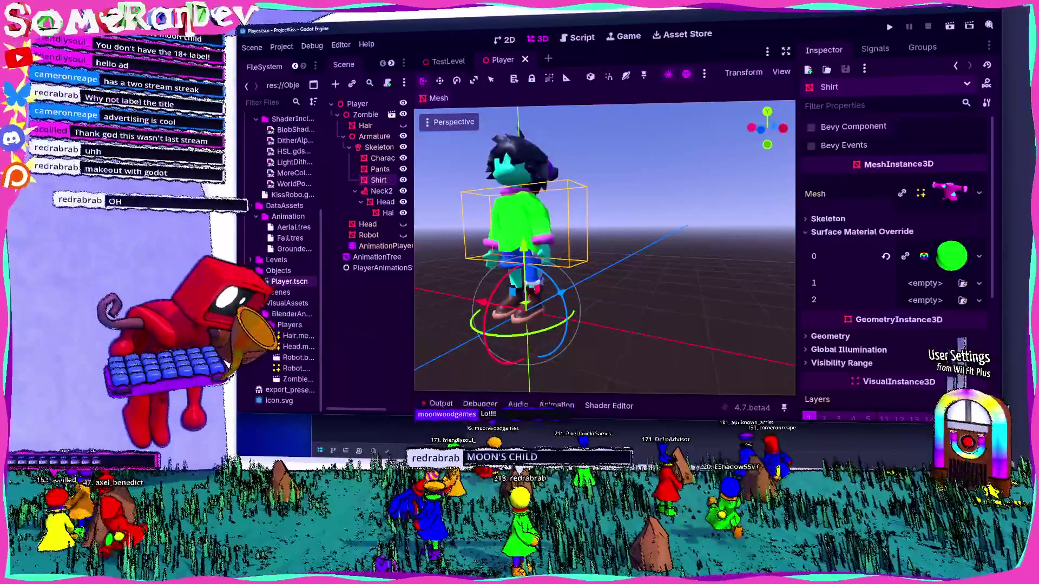
Briefly compare in Blender, then fly close to the head and green shirt before returning to Blender.
{"action": "key", "text": "alt+Tab"}
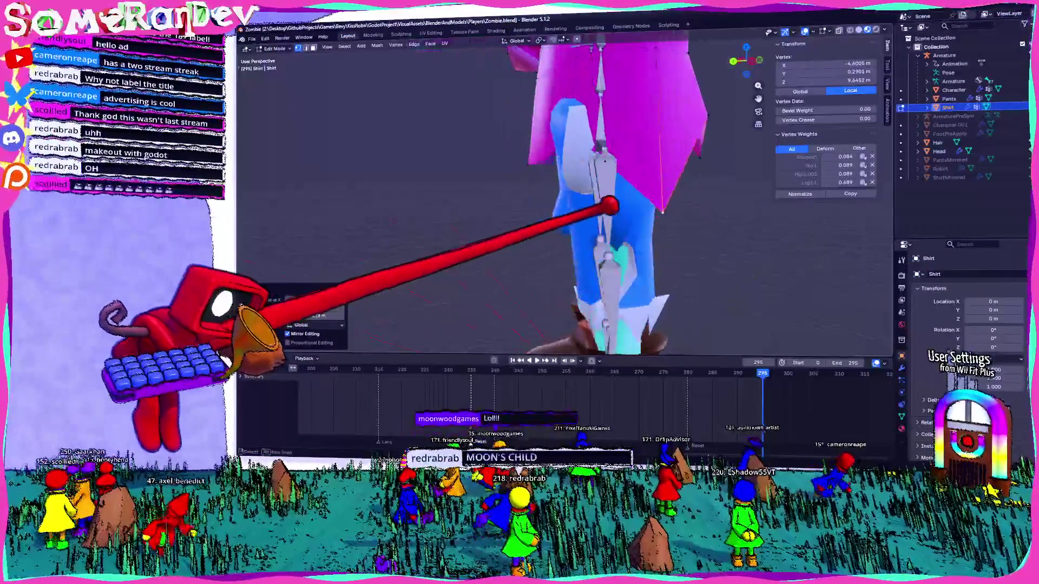
{"action": "key", "text": "alt+Tab"}
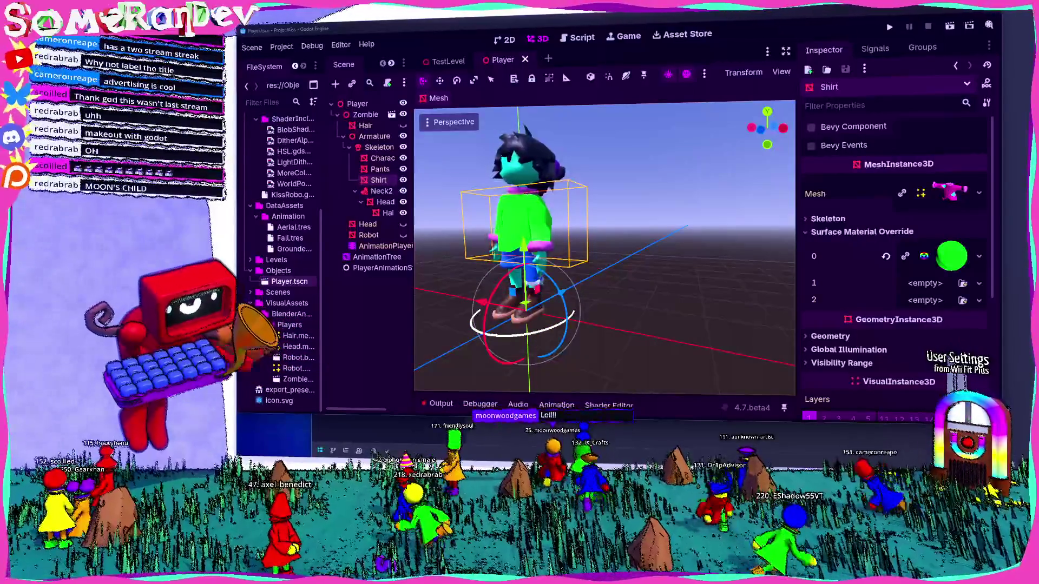
{"action": "key", "text": "w"}
{"action": "key", "text": "d"}
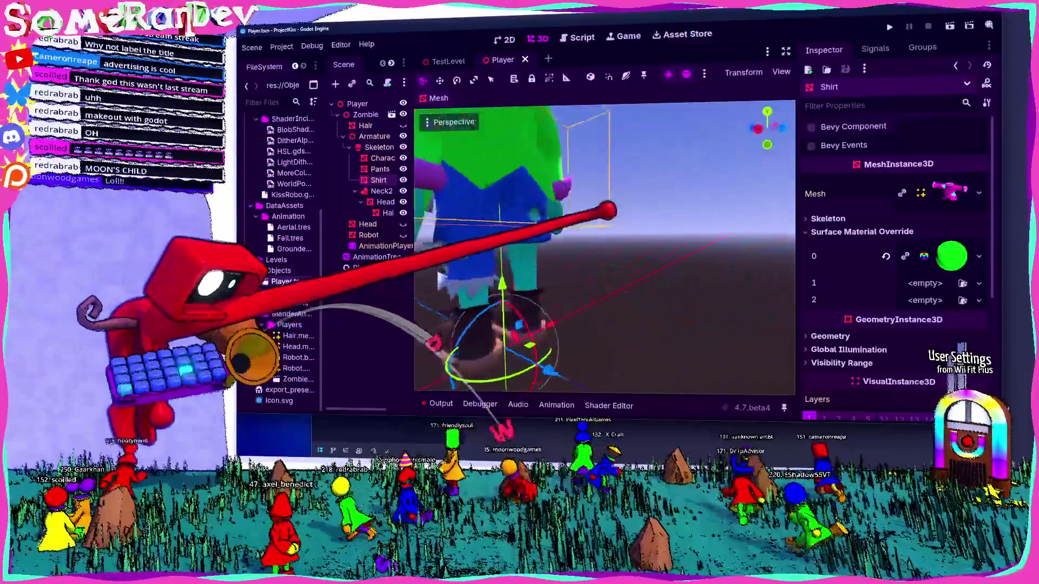
{"action": "key", "text": "a"}
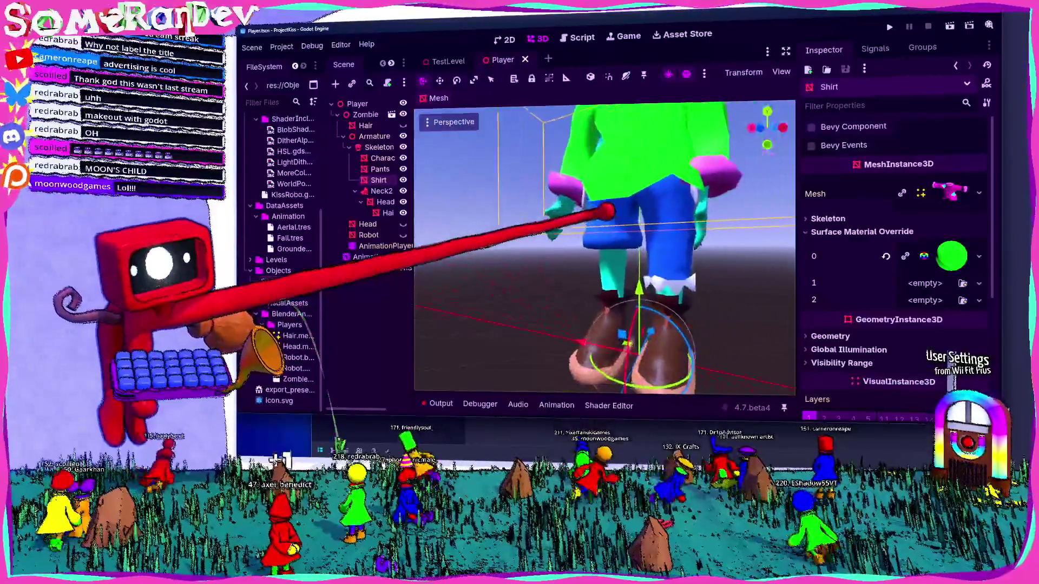
{"action": "key", "text": "w"}
{"action": "key", "text": "w"}
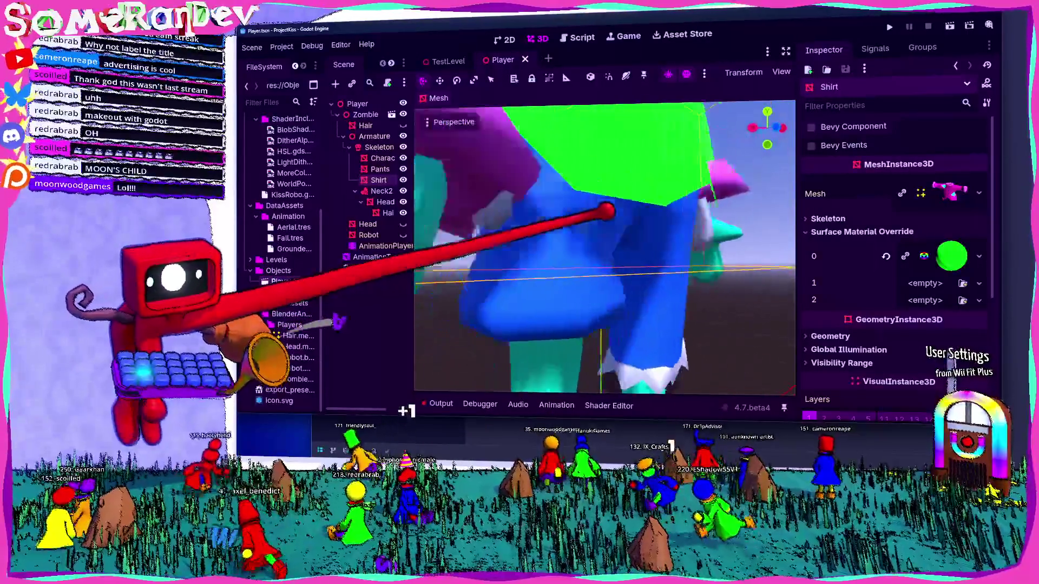
{"action": "key", "text": "s"}
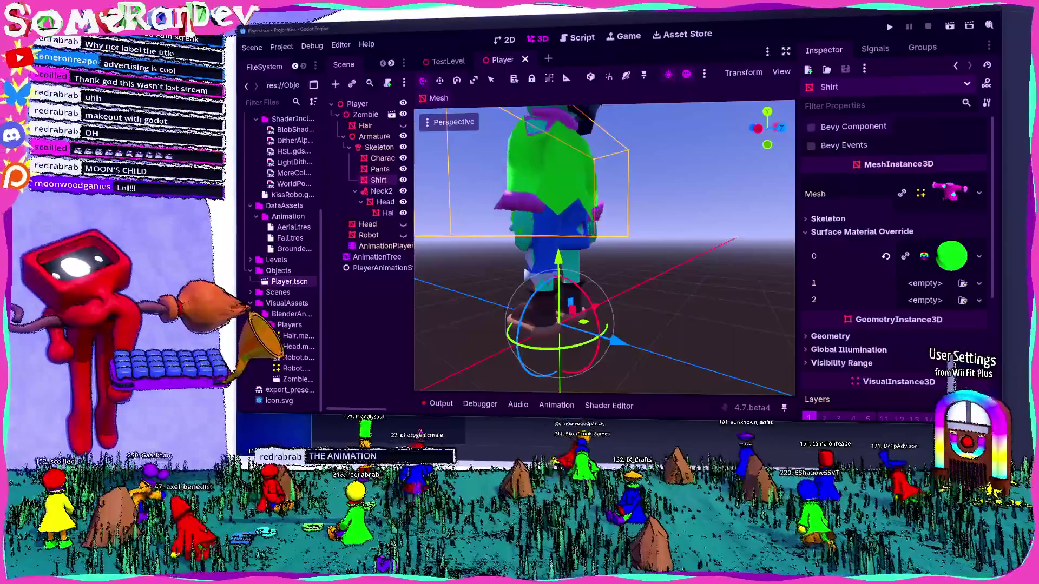
{"action": "key", "text": "alt+Tab"}
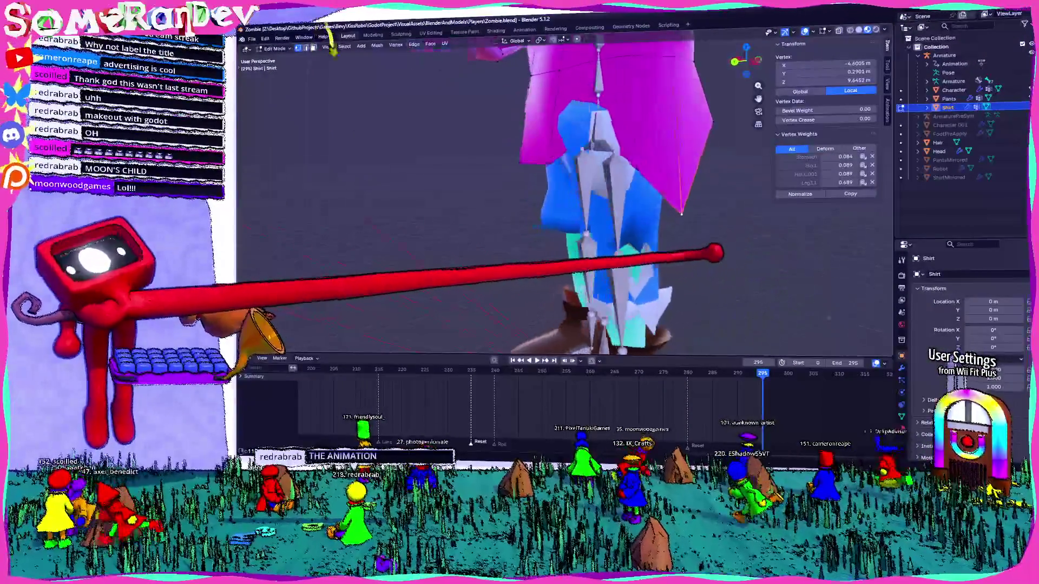
{"action": "scroll", "coordinate": [563, 216], "scroll_direction": "down", "scroll_amount": 5}
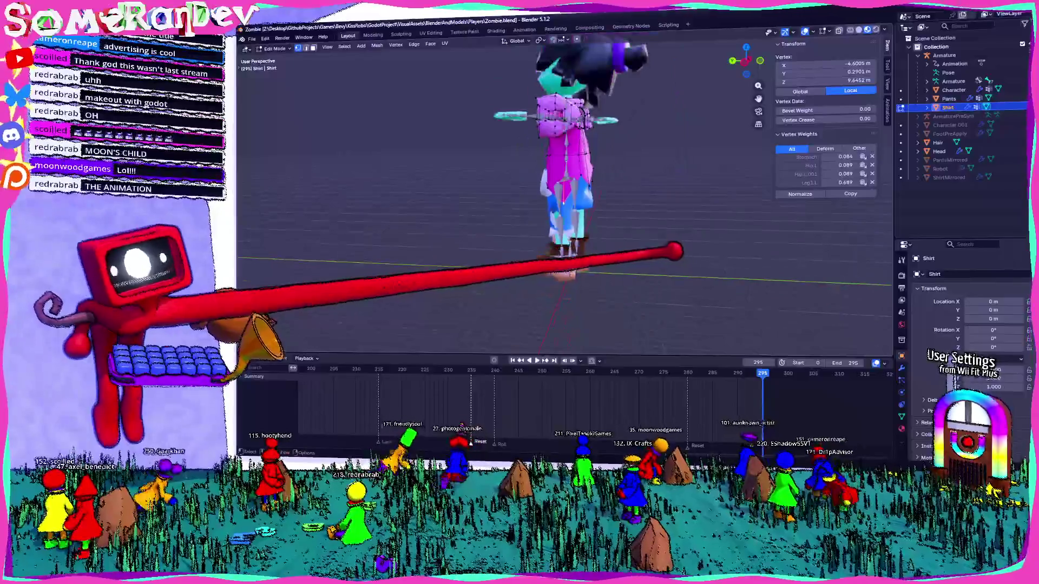
{"action": "scroll", "coordinate": [563, 217], "scroll_direction": "up", "scroll_amount": 6}
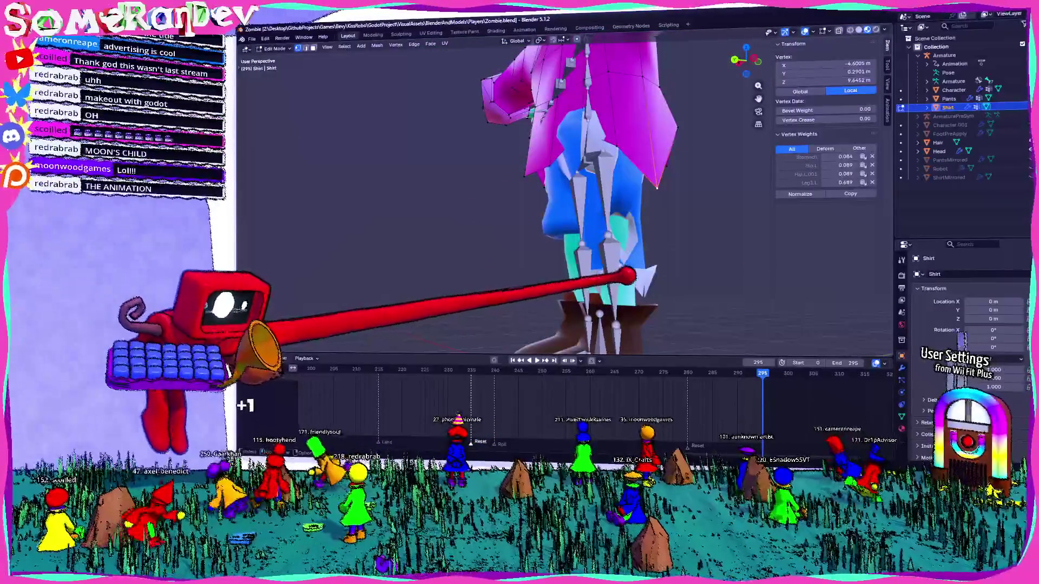
{"action": "scroll", "coordinate": [562, 216], "scroll_direction": "up", "scroll_amount": 2}
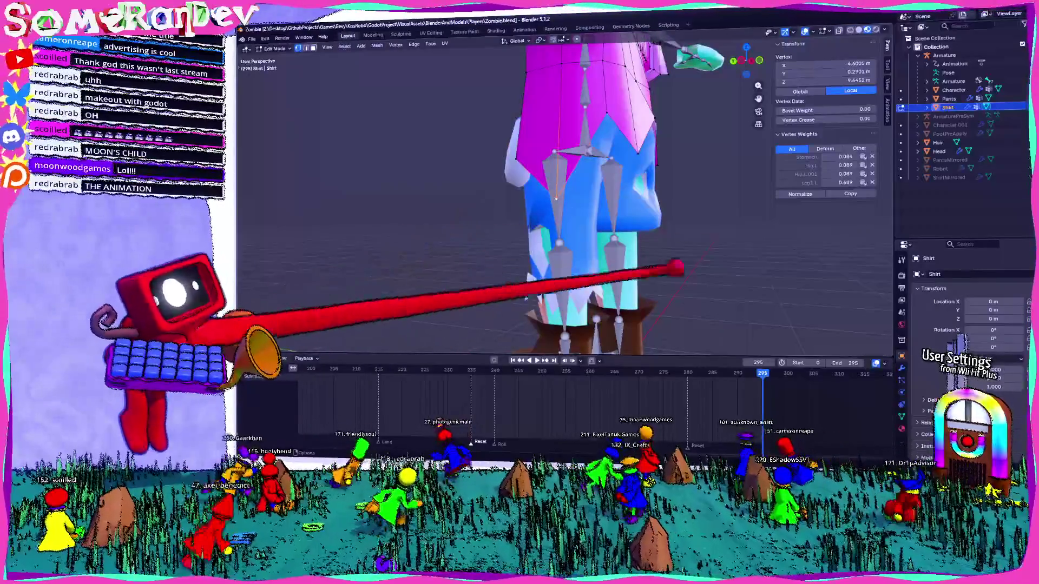
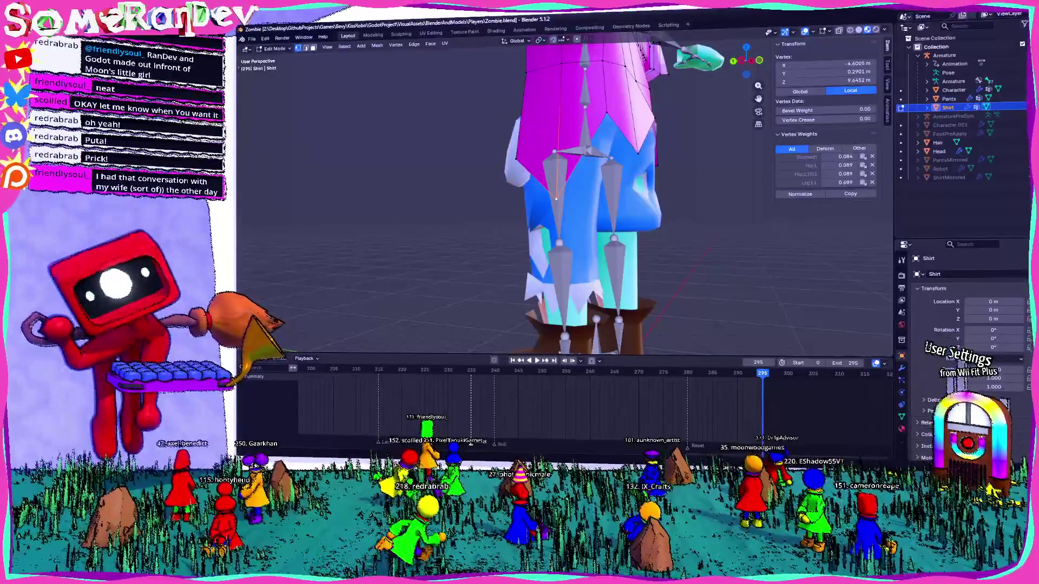
Raise the chosen shirt vertex straight up along Z.
{"action": "mouse_move", "coordinate": [487, 205]}
{"action": "left_mouse_down"}
{"action": "mouse_move", "coordinate": [493, 197]}
{"action": "mouse_move", "coordinate": [440, 232]}
{"action": "mouse_move", "coordinate": [382, 225]}
{"action": "mouse_move", "coordinate": [457, 196]}
{"action": "mouse_move", "coordinate": [489, 223]}
{"action": "mouse_move", "coordinate": [563, 218]}
{"action": "mouse_move", "coordinate": [550, 227]}
{"action": "mouse_move", "coordinate": [580, 216]}
{"action": "mouse_move", "coordinate": [733, 216]}
{"action": "mouse_move", "coordinate": [636, 212]}
{"action": "mouse_move", "coordinate": [492, 167]}
{"action": "left_mouse_up"}
{"action": "scroll", "coordinate": [480, 213], "scroll_direction": "down", "scroll_amount": 5}
{"action": "scroll", "coordinate": [563, 218], "scroll_direction": "up", "scroll_amount": 5}
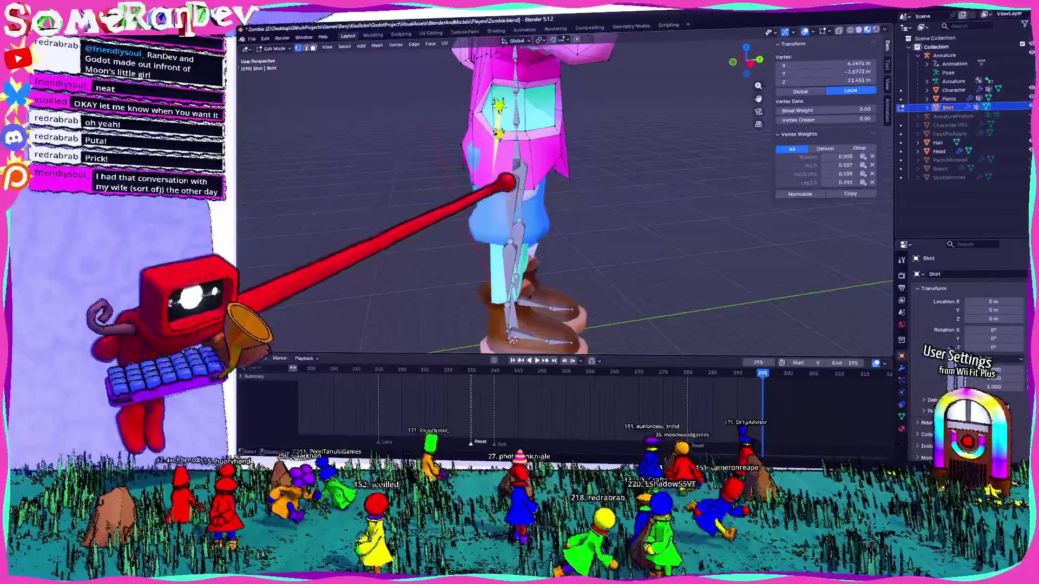
{"action": "key", "text": "g"}
{"action": "key", "text": "z"}
{"action": "left_click", "coordinate": [505, 162]}
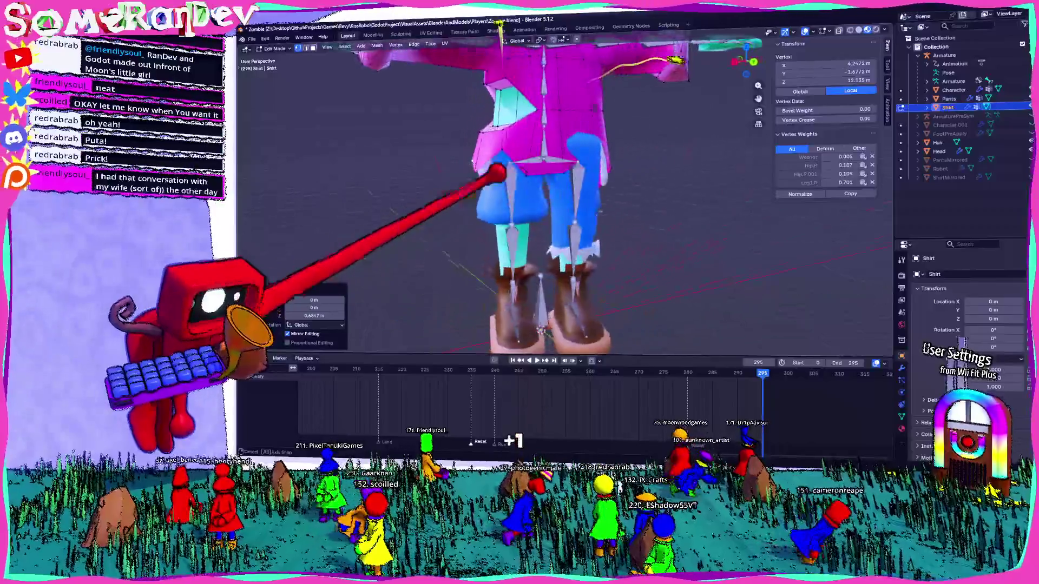
Push a second shirt vertex along Y, then hide and reveal the shirt geometry.
{"action": "left_click_drag", "start_coordinate": [505, 163], "coordinate": [498, 174]}
{"action": "mouse_move", "coordinate": [498, 225]}
{"action": "left_mouse_down"}
{"action": "mouse_move", "coordinate": [626, 109]}
{"action": "mouse_move", "coordinate": [664, 150]}
{"action": "mouse_move", "coordinate": [599, 167]}
{"action": "mouse_move", "coordinate": [591, 139]}
{"action": "mouse_move", "coordinate": [591, 162]}
{"action": "left_mouse_up"}
{"action": "left_click", "coordinate": [606, 151]}
{"action": "key", "text": "g"}
{"action": "key", "text": "y"}
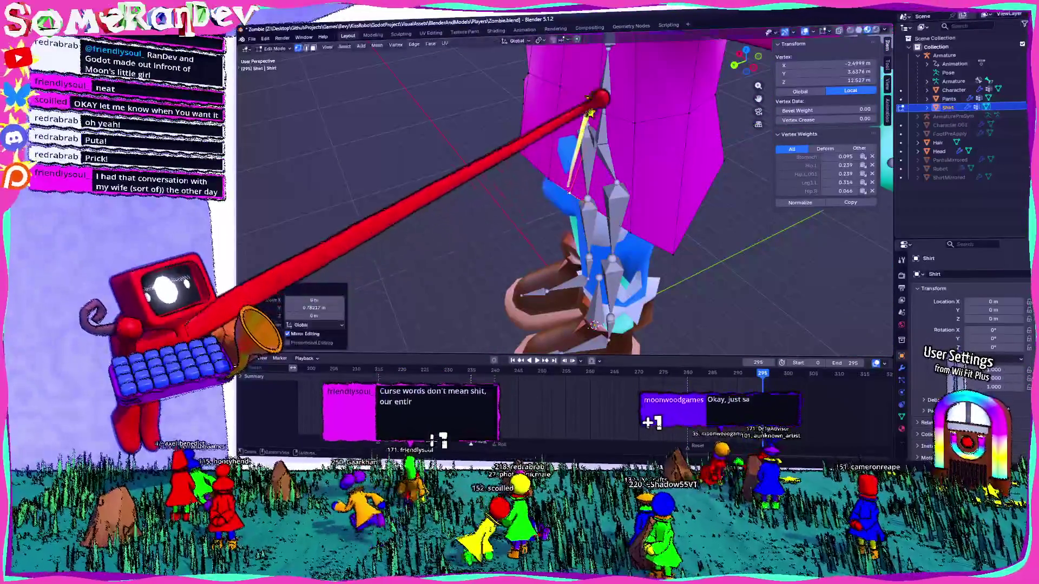
{"action": "left_click", "coordinate": [605, 88]}
{"action": "key", "text": "h"}
{"action": "left_click_drag", "start_coordinate": [605, 89], "coordinate": [686, 80]}
{"action": "key", "text": "alt+h"}
Move another shirt vertex along global Y and zoom out to the whole character.
{"action": "left_click_drag", "start_coordinate": [630, 200], "coordinate": [568, 239]}
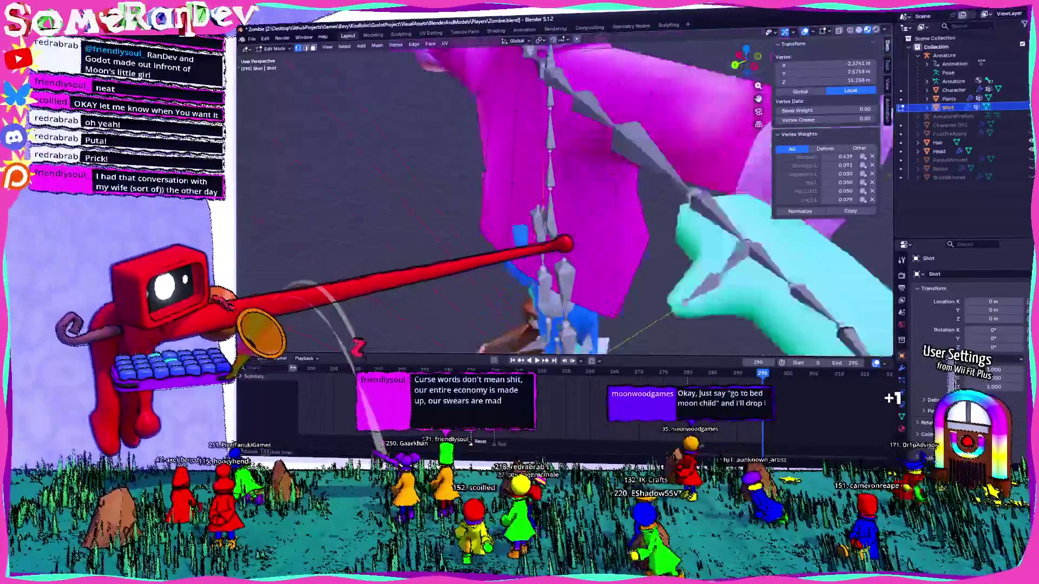
{"action": "key", "text": "g"}
{"action": "key", "text": "y"}
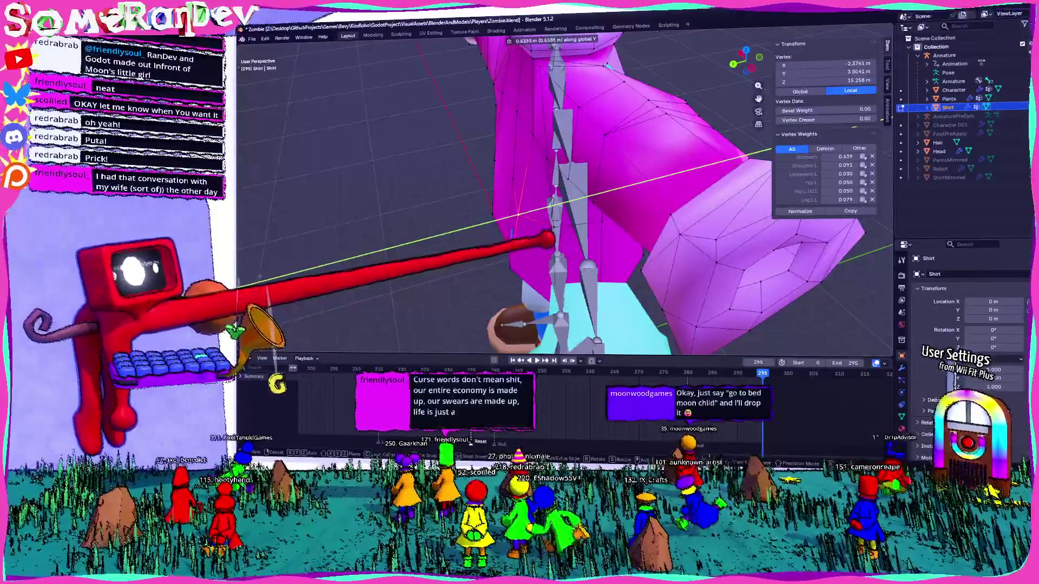
{"action": "key", "text": "Return"}
{"action": "scroll", "coordinate": [836, 325], "scroll_direction": "down", "scroll_amount": 5}
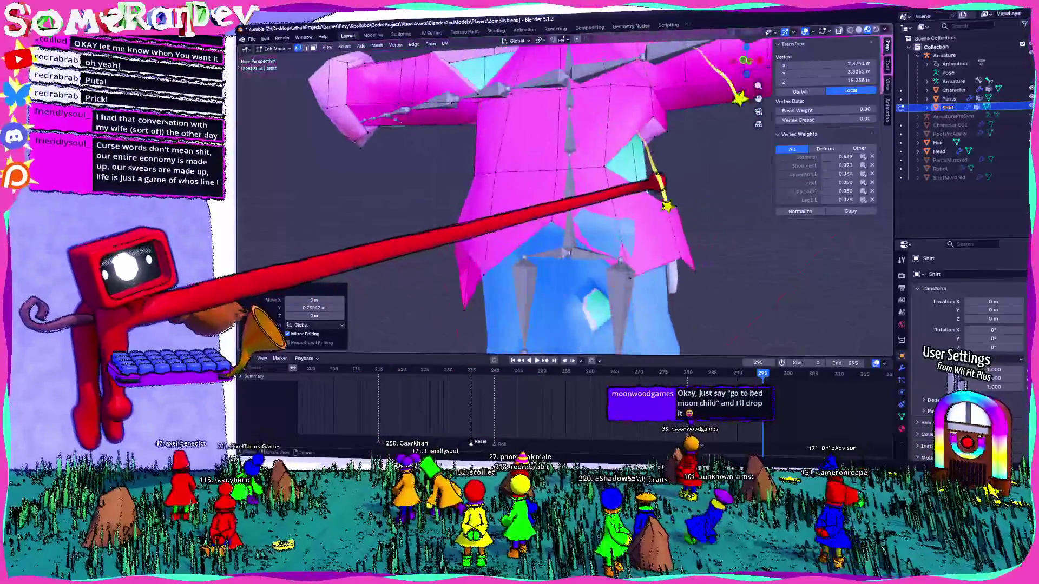
{"action": "scroll", "coordinate": [836, 325], "scroll_direction": "up", "scroll_amount": 5}
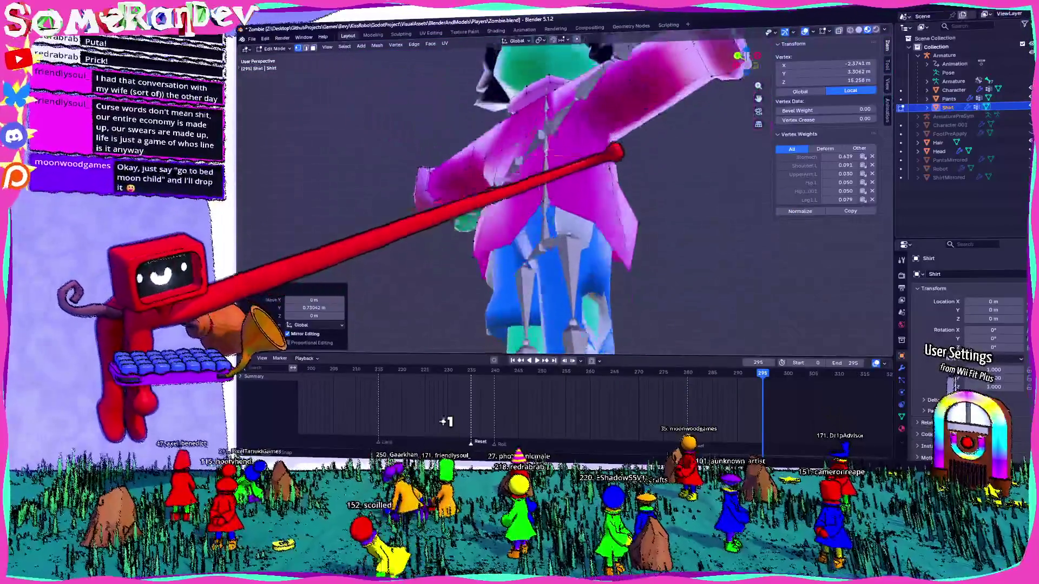
{"action": "scroll", "coordinate": [541, 216], "scroll_direction": "down", "scroll_amount": 2}
{"action": "key", "text": "KP_Divide"}
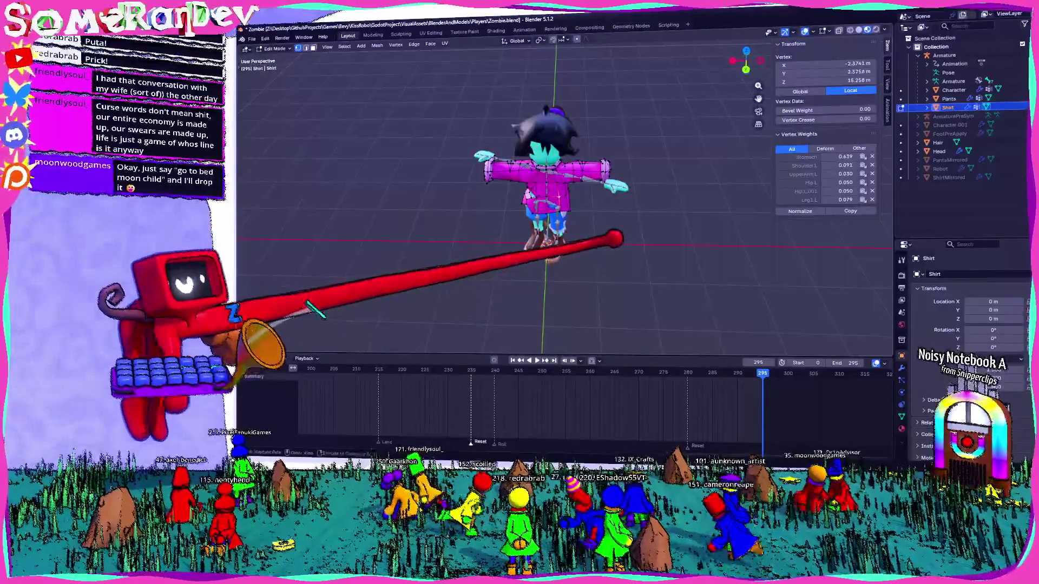
Undo the last edit, frame the character, return to Object Mode and play the animation.
{"action": "key", "text": "ctrl+z"}
{"action": "key", "text": "KP_Decimal"}
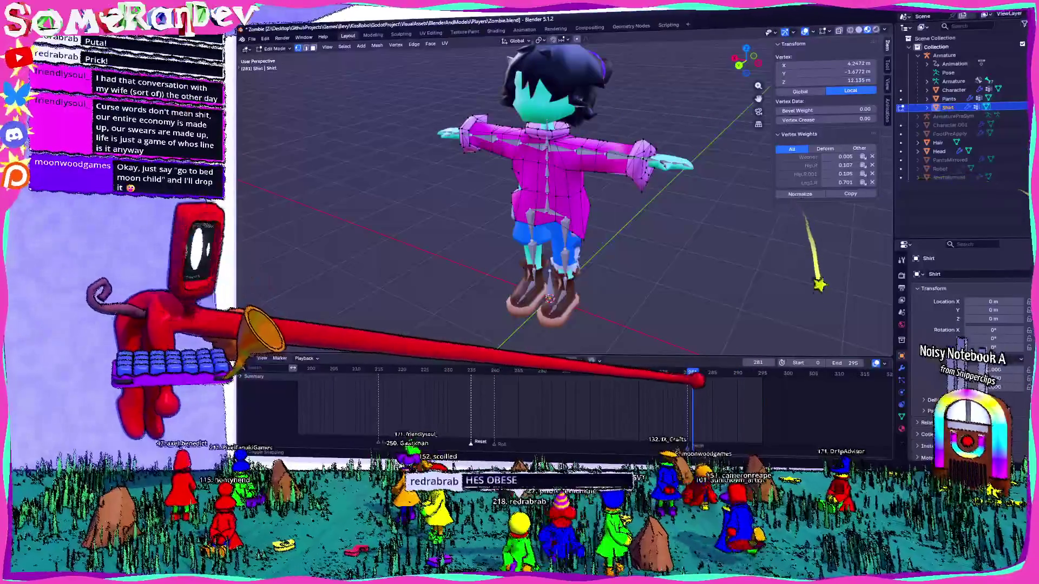
{"action": "key", "text": "Tab"}
{"action": "key", "text": "space"}
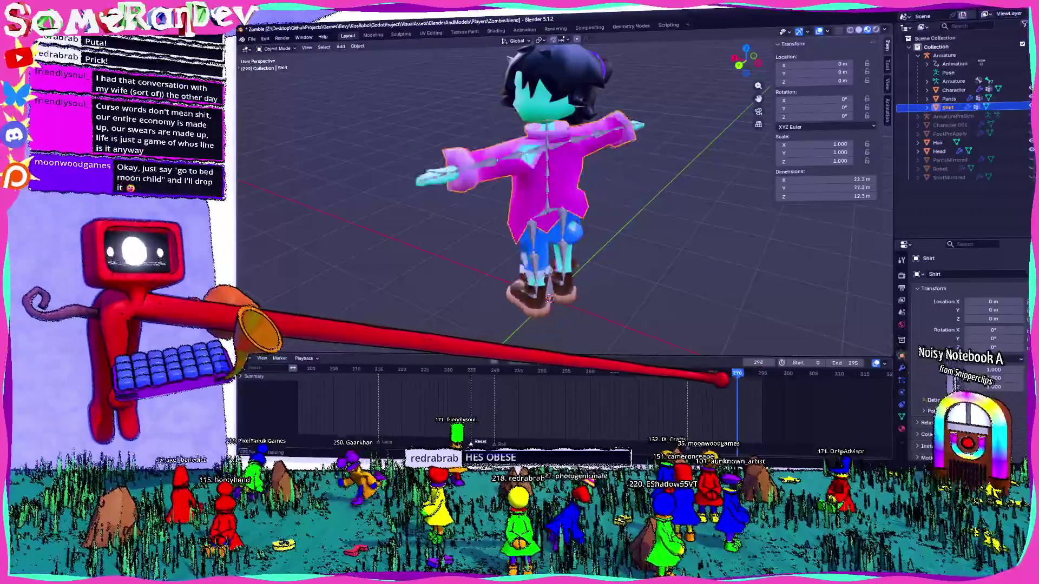
Select all parts, check the interaction mode list without changing it, then select the Armature.
{"action": "key", "text": "a"}
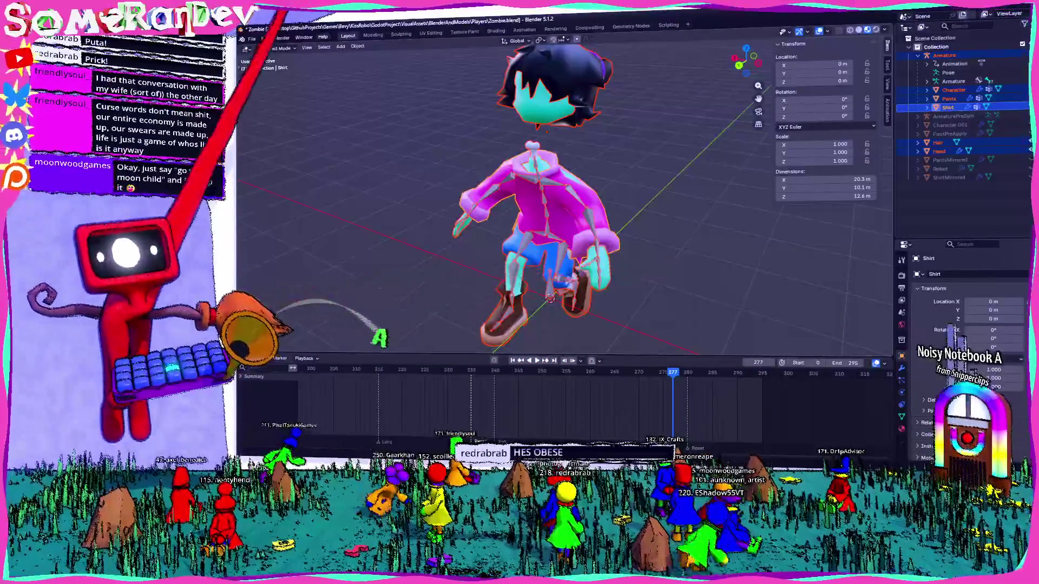
{"action": "left_click", "coordinate": [277, 49]}
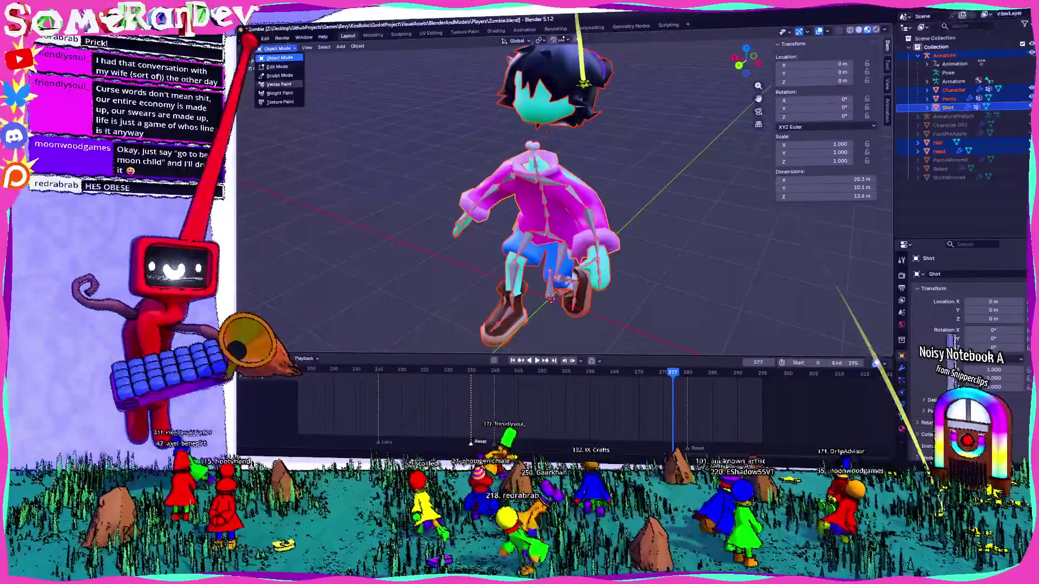
{"action": "left_click", "coordinate": [279, 58]}
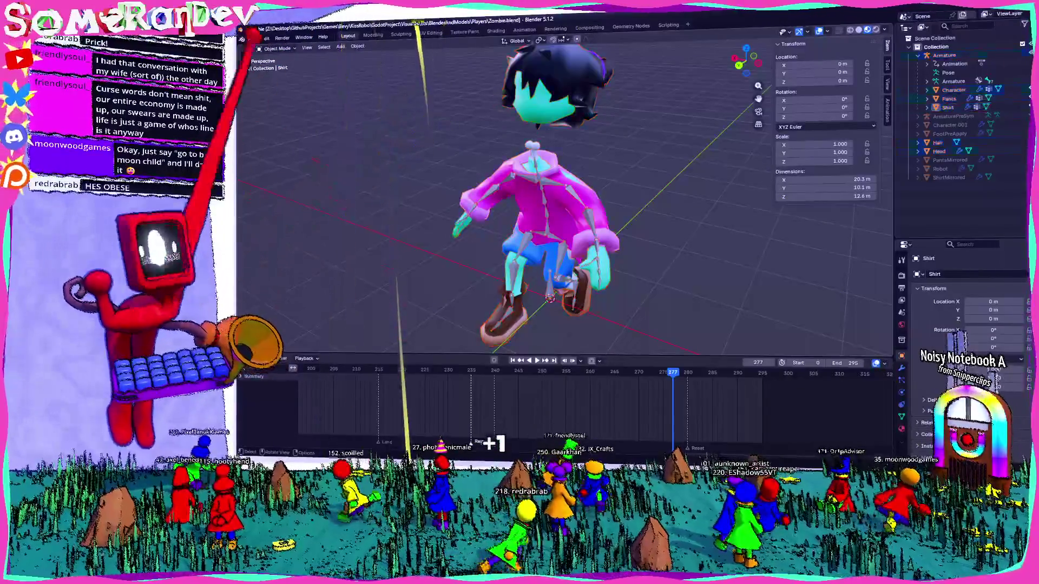
{"action": "left_click", "coordinate": [533, 168]}
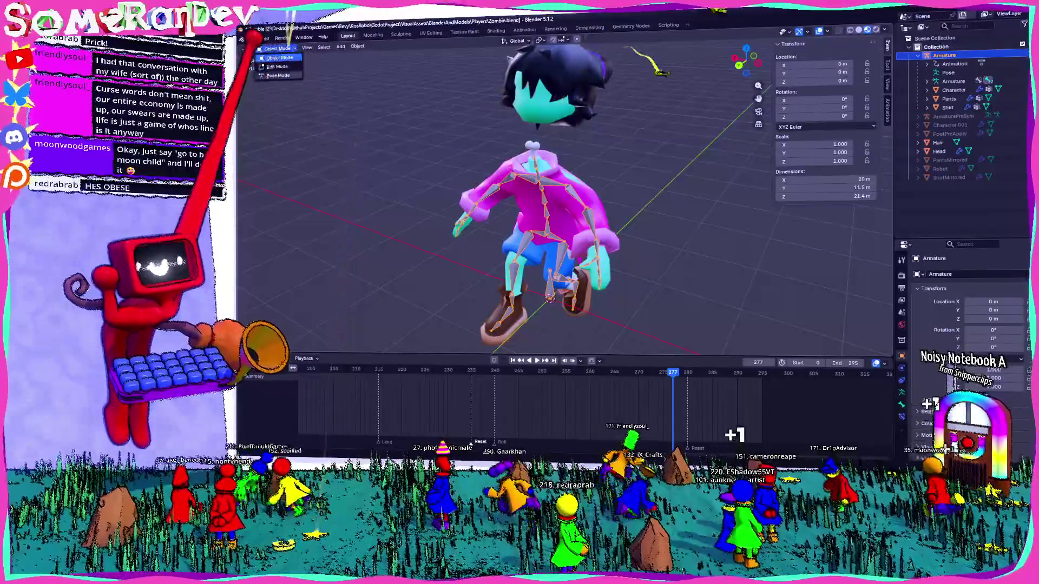
Put the Armature in Pose Mode at the end frame, save Zombie.blend, and scrub to frame 293.
{"action": "key", "text": "ctrl+Tab"}
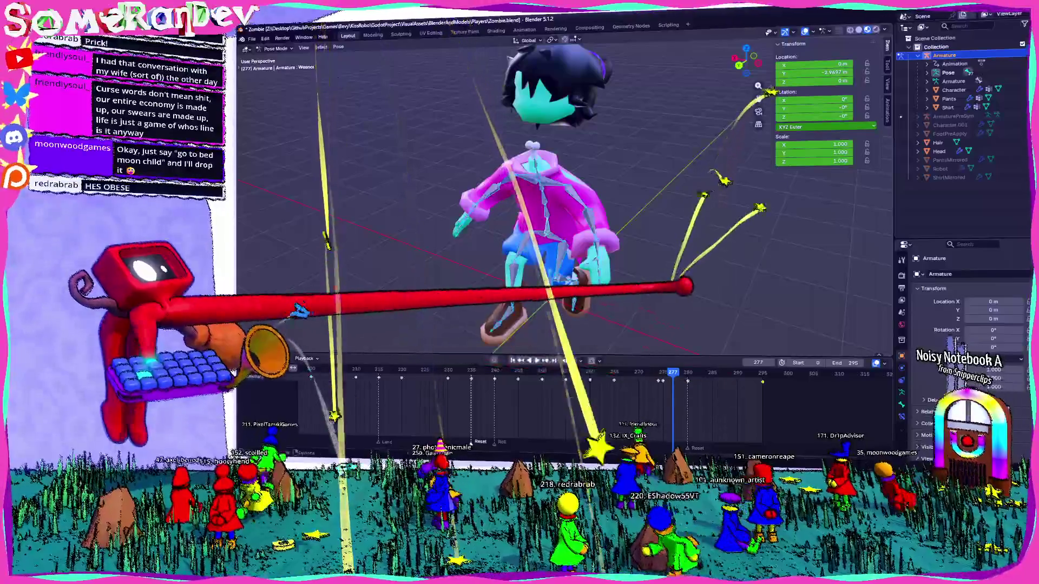
{"action": "key", "text": "a"}
{"action": "key", "text": "Left"}
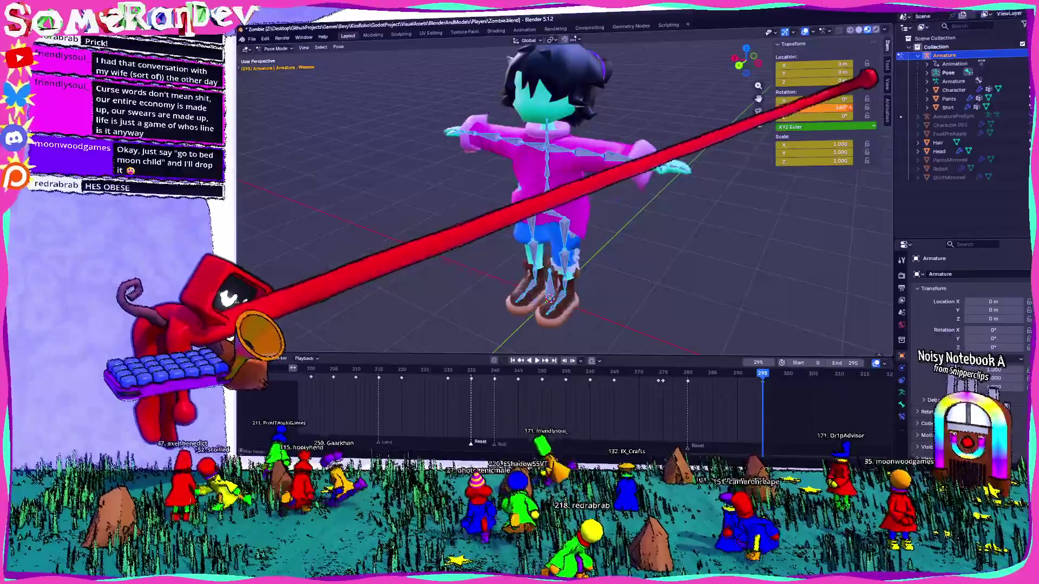
{"action": "key", "text": "ctrl+s"}
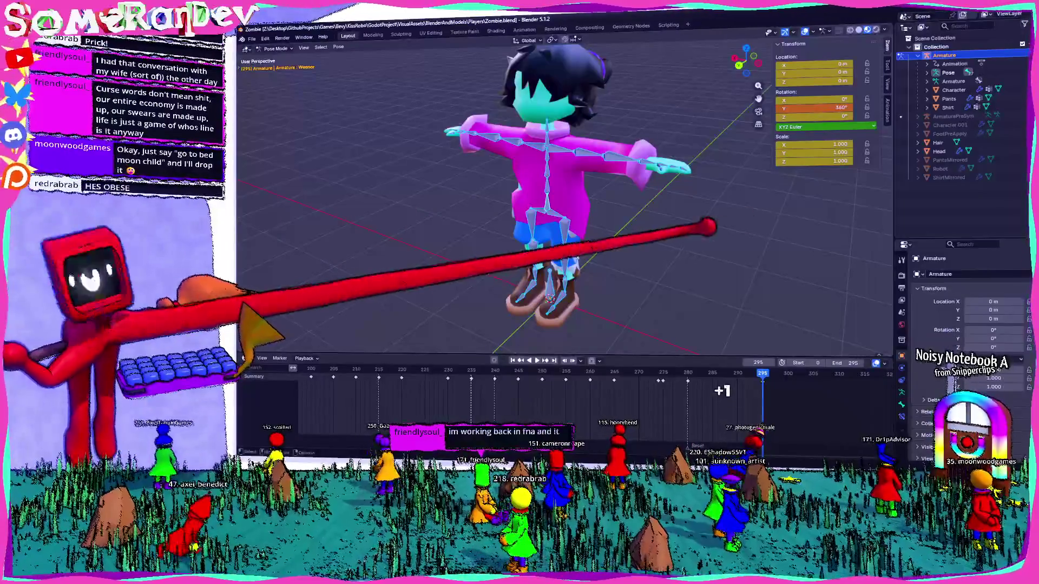
{"action": "scroll", "coordinate": [563, 200], "scroll_direction": "up", "scroll_amount": 3}
{"action": "mouse_move", "coordinate": [762, 395]}
{"action": "left_mouse_down"}
{"action": "mouse_move", "coordinate": [682, 395]}
{"action": "mouse_move", "coordinate": [752, 395]}
{"action": "left_mouse_up"}
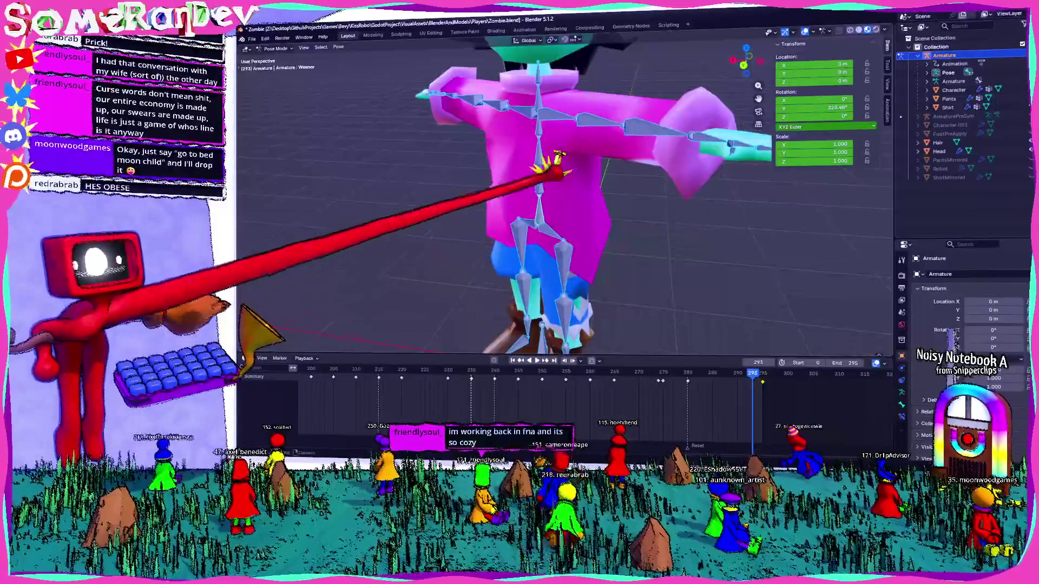
Return the rig to Object Mode, Tab the Shirt in and out of Edit Mode, then switch to Godot.
{"action": "left_click", "coordinate": [273, 48]}
{"action": "left_click", "coordinate": [279, 60]}
{"action": "left_click", "coordinate": [948, 108]}
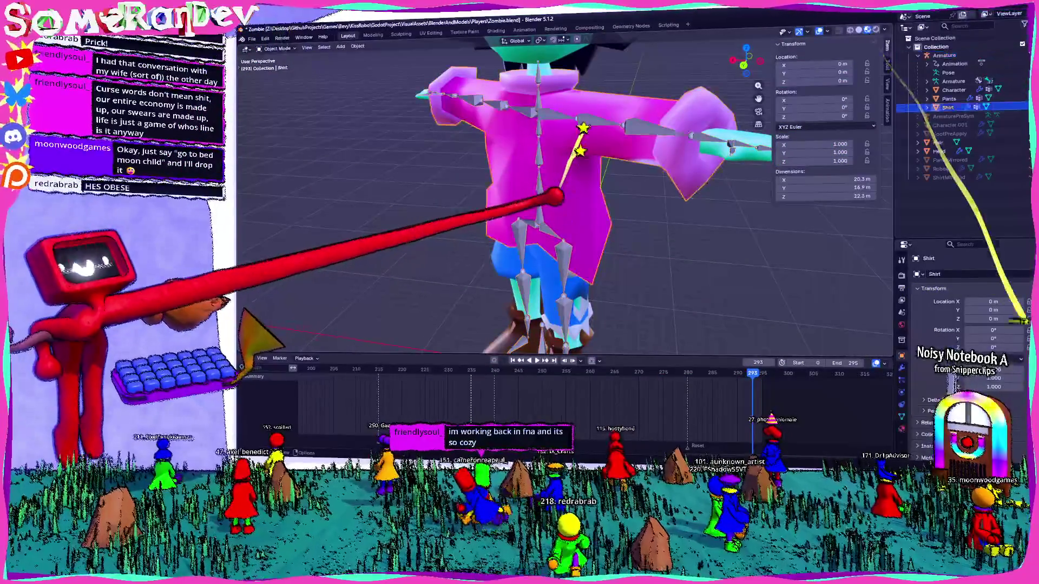
{"action": "key", "text": "Tab"}
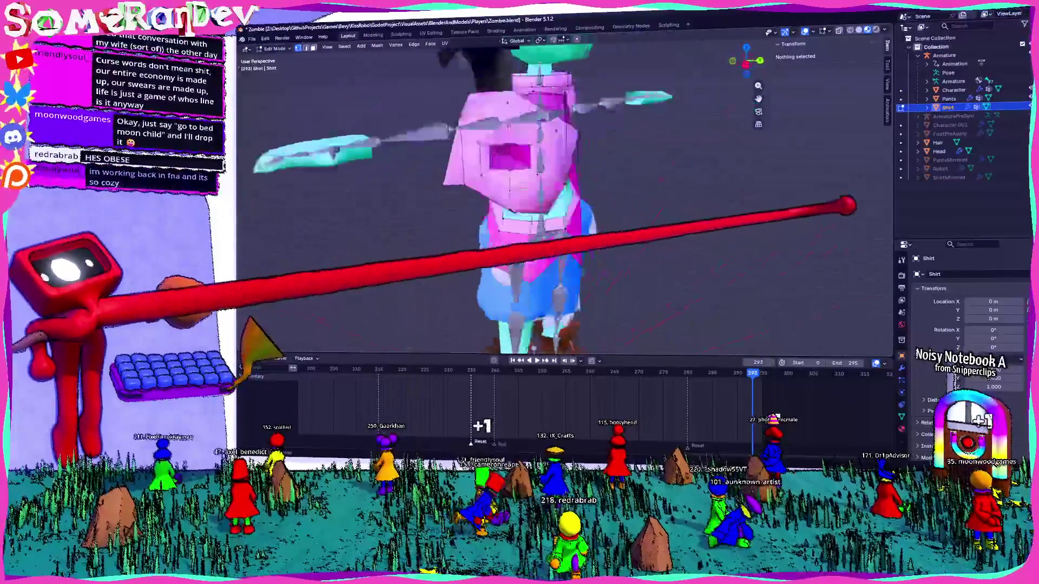
{"action": "key", "text": "Tab"}
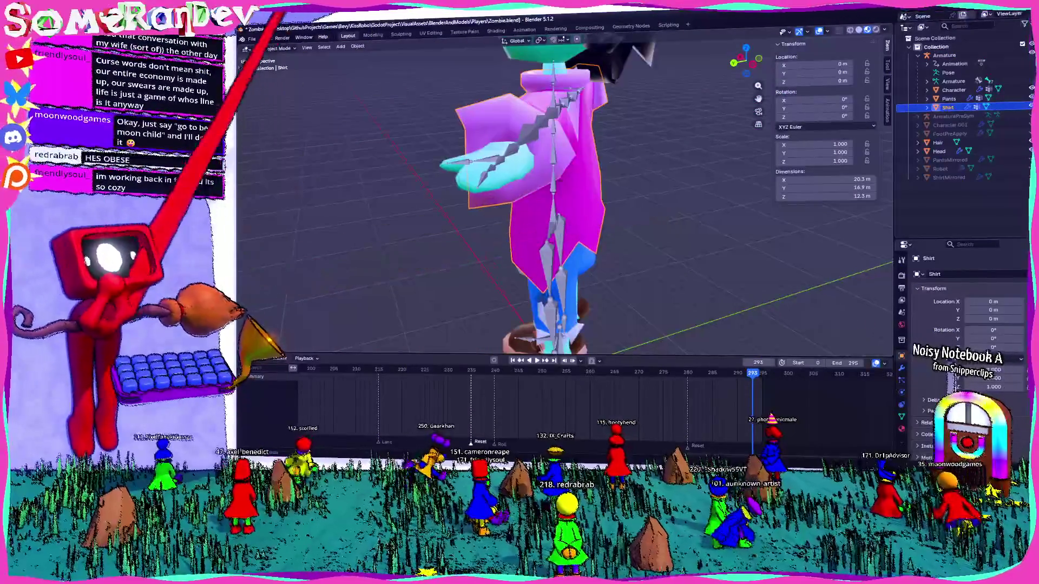
{"action": "left_click", "coordinate": [276, 48]}
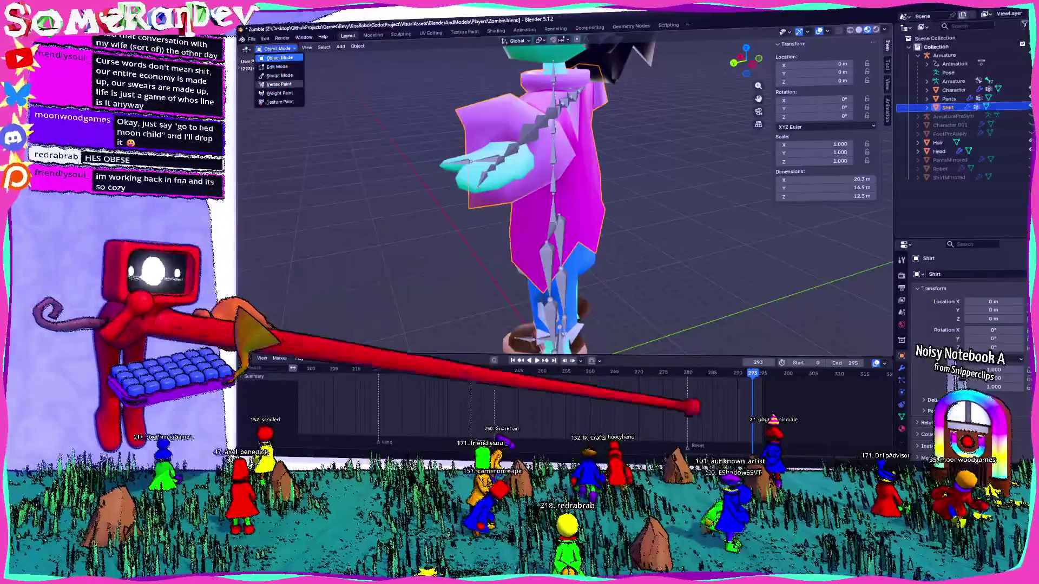
{"action": "mouse_move", "coordinate": [752, 373]}
{"action": "left_mouse_down"}
{"action": "mouse_move", "coordinate": [777, 374]}
{"action": "mouse_move", "coordinate": [757, 374]}
{"action": "left_mouse_up"}
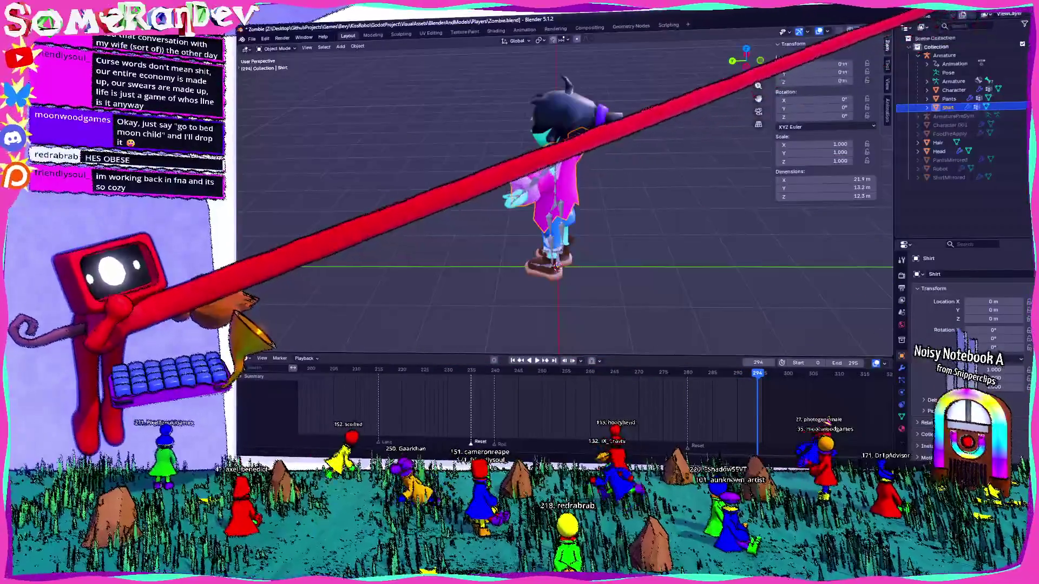
{"action": "key", "text": "alt+Tab"}
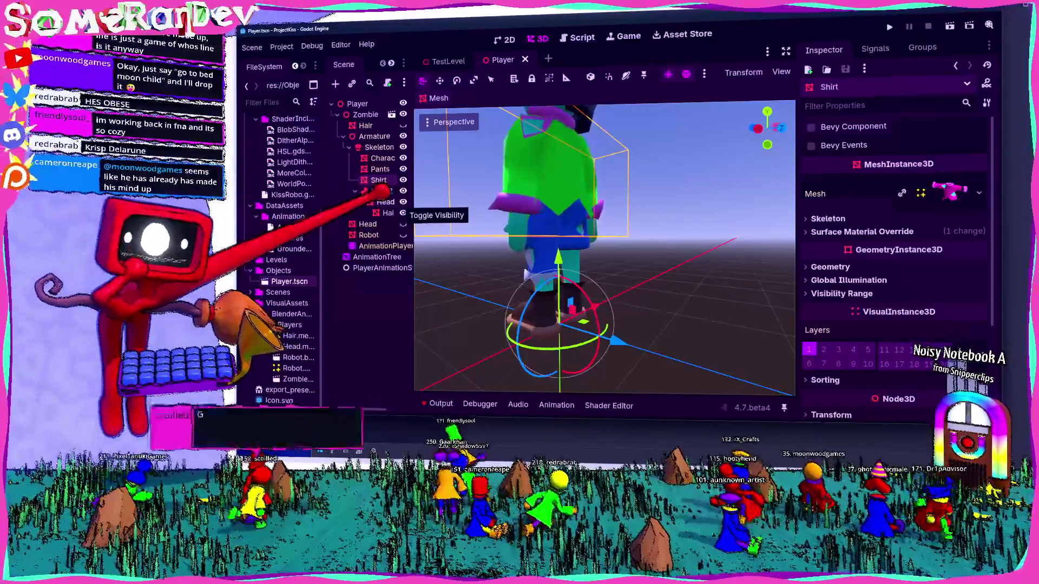
{"action": "mouse_move", "coordinate": [719, 167]}
{"action": "left_mouse_down"}
{"action": "mouse_move", "coordinate": [680, 241]}
{"action": "mouse_move", "coordinate": [586, 213]}
{"action": "mouse_move", "coordinate": [644, 209]}
{"action": "mouse_move", "coordinate": [605, 211]}
{"action": "mouse_move", "coordinate": [626, 294]}
{"action": "mouse_move", "coordinate": [608, 200]}
{"action": "mouse_move", "coordinate": [622, 204]}
{"action": "left_mouse_up"}
{"action": "key", "text": "w"}
{"action": "key", "text": "s"}
{"action": "key", "text": "w"}
{"action": "key", "text": "s"}
{"action": "key", "text": "w"}
{"action": "key", "text": "a"}
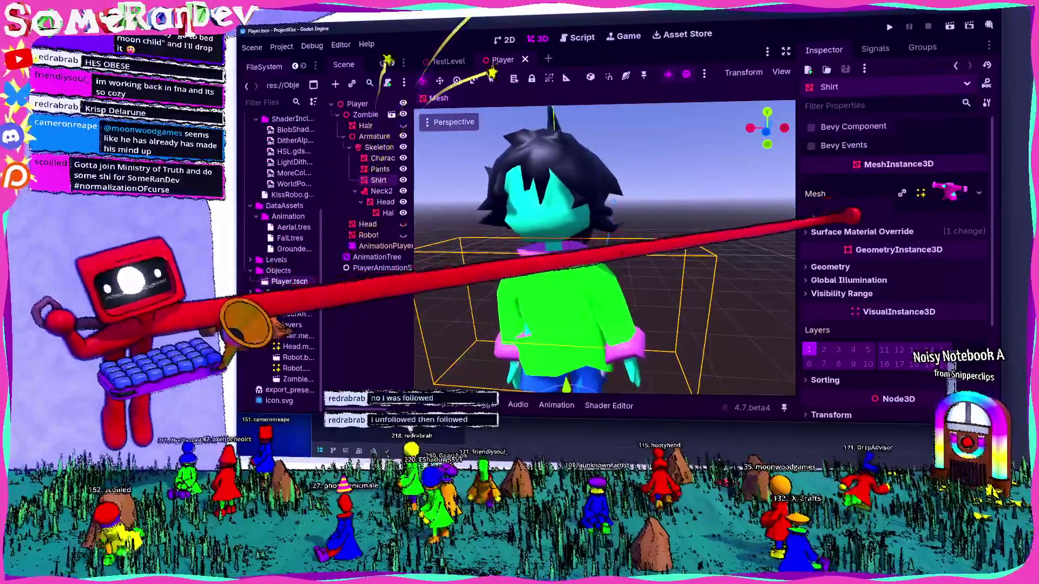
Expand the Shirt's Surface Material Override and clear slot 0 to <empty>.
{"action": "left_click", "coordinate": [844, 232]}
{"action": "left_click", "coordinate": [903, 255]}
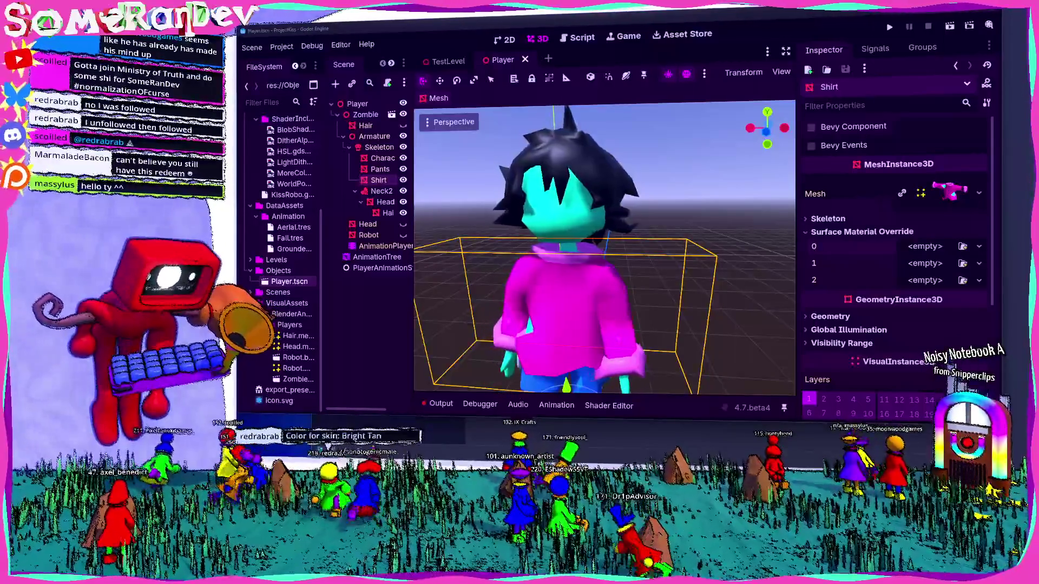
{"action": "scroll", "coordinate": [600, 184], "scroll_direction": "down", "scroll_amount": 6}
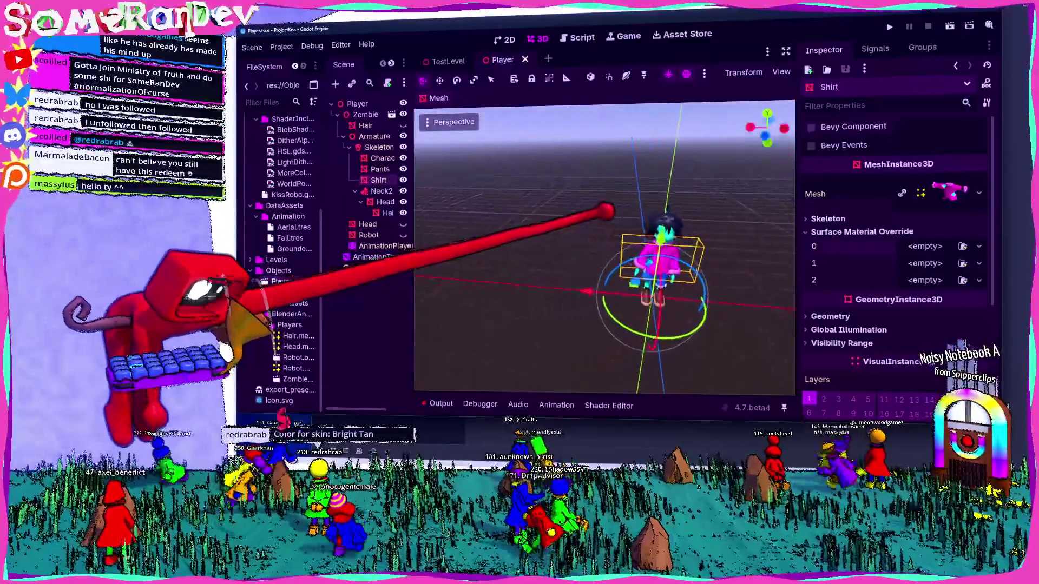
{"action": "key", "text": "w"}
{"action": "key", "text": "d"}
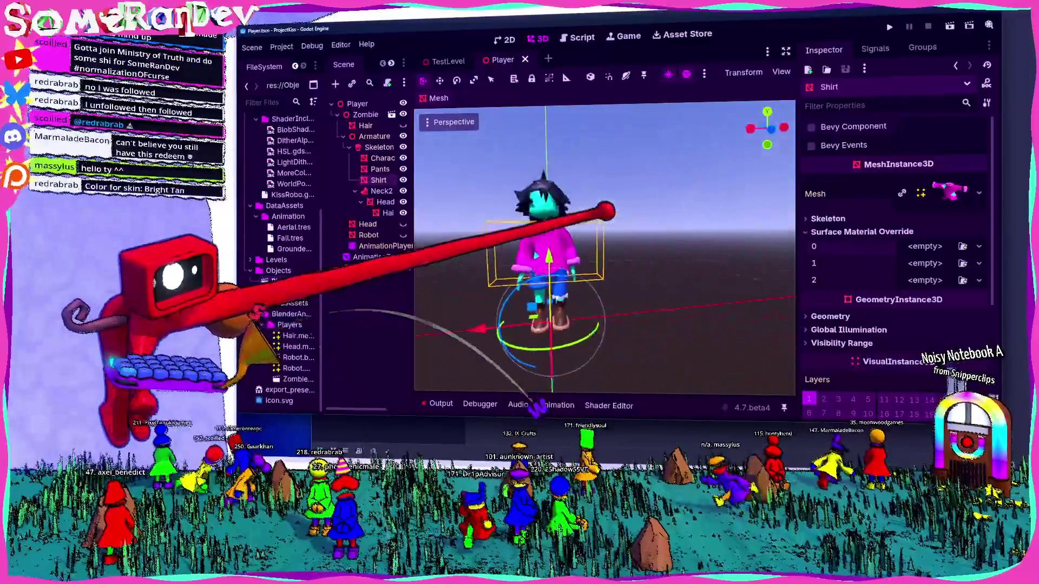
{"action": "key", "text": "w"}
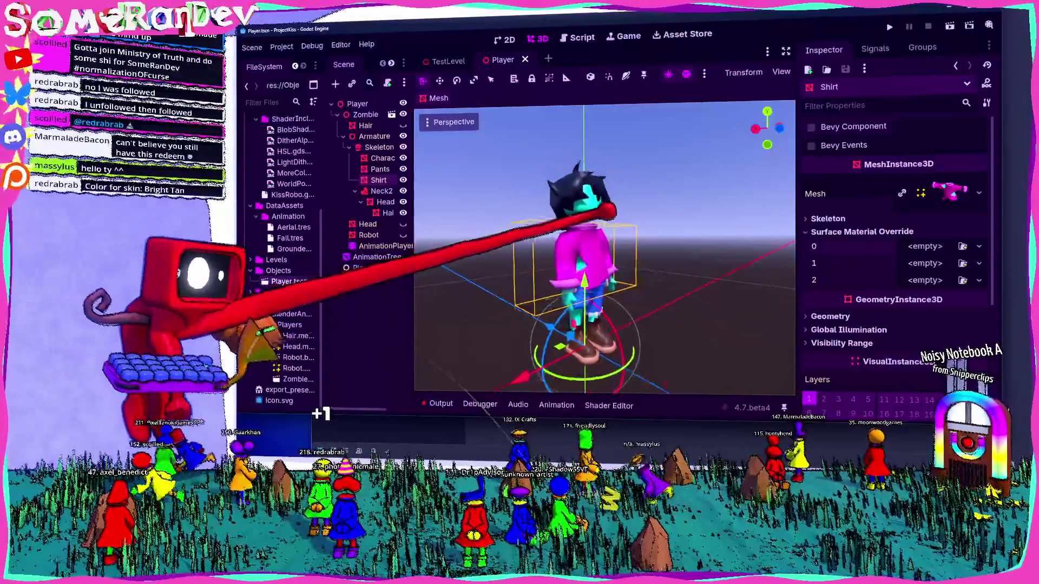
{"action": "key", "text": "s"}
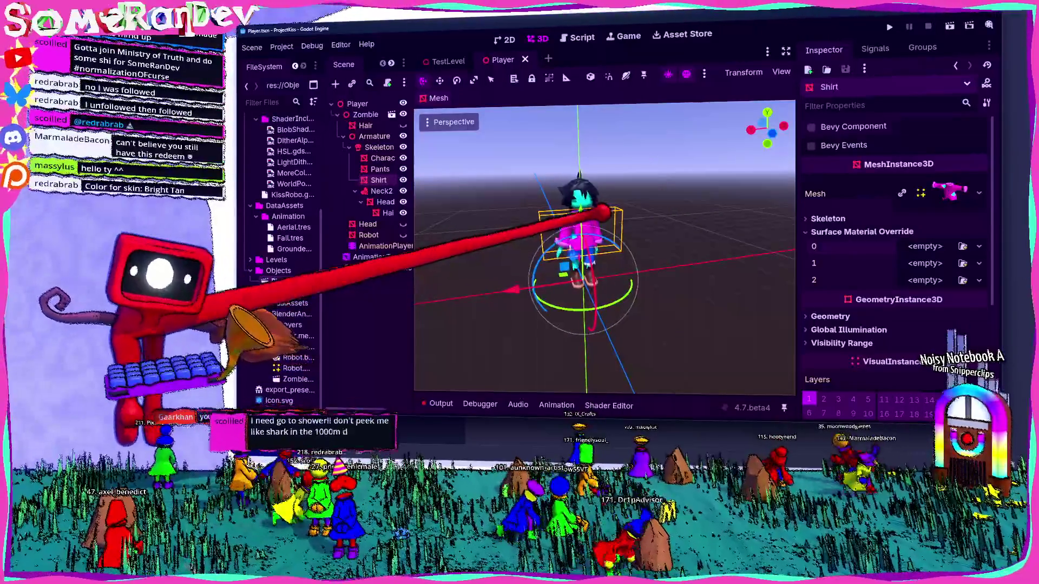
{"action": "key", "text": "w"}
{"action": "key", "text": "s"}
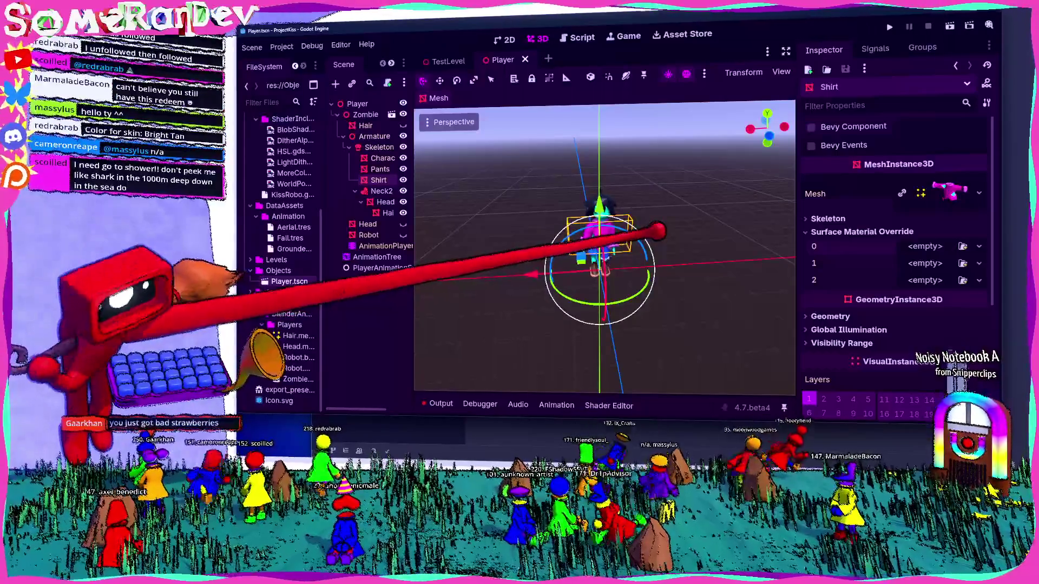
{"action": "key", "text": "w"}
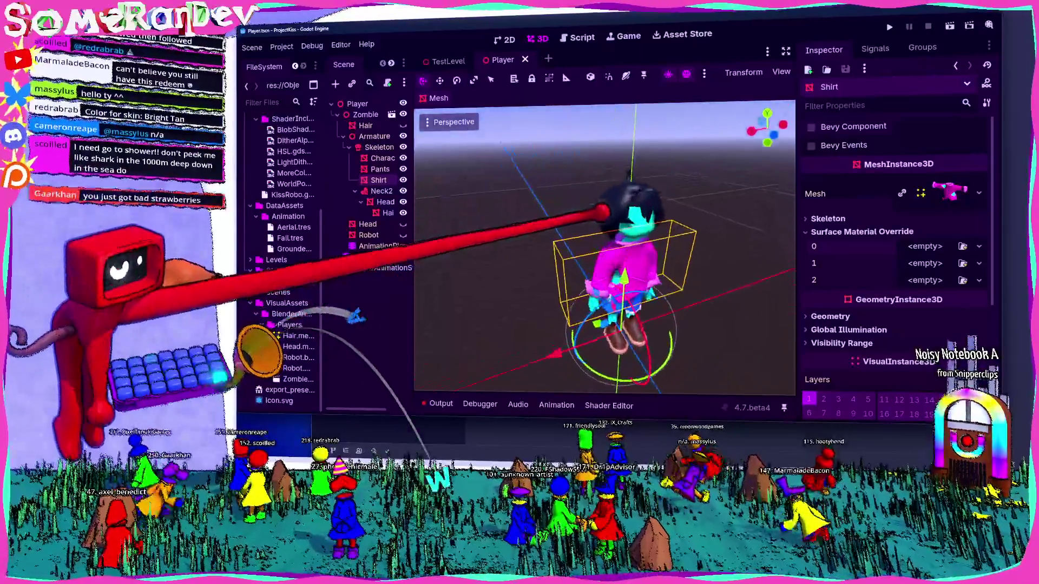
{"action": "key", "text": "s"}
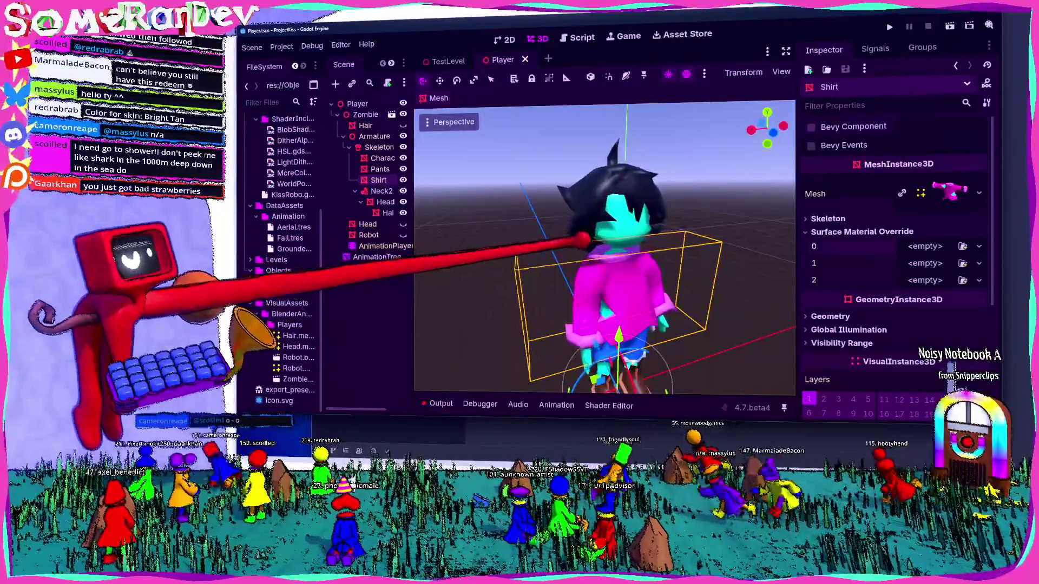
{"action": "key", "text": "w"}
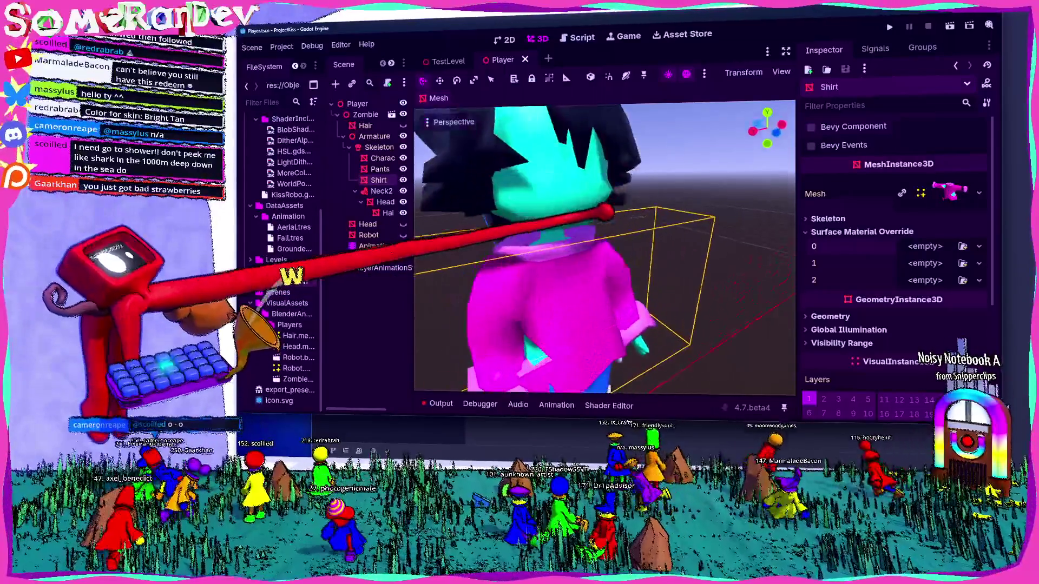
{"action": "key", "text": "d"}
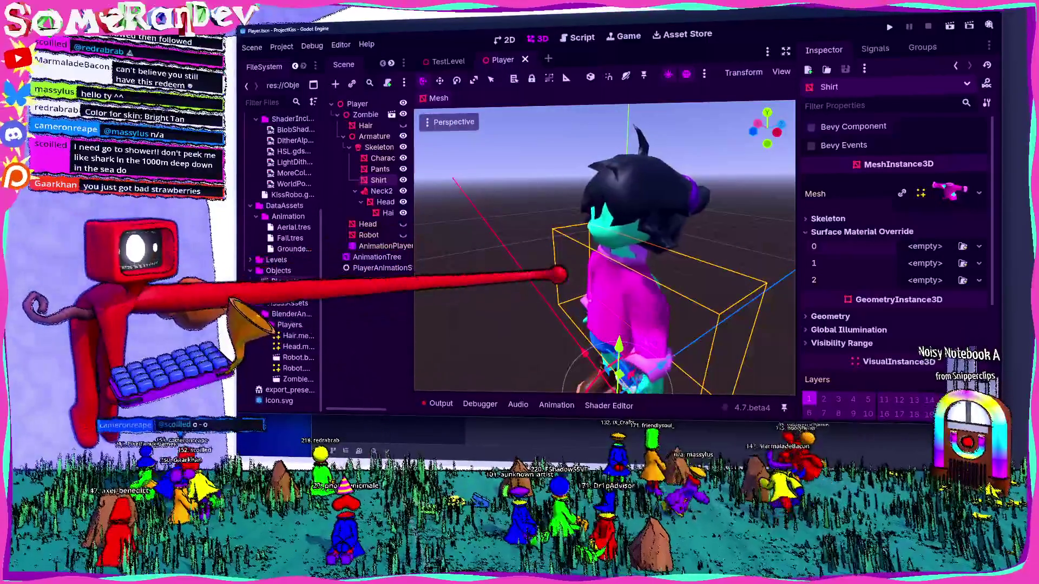
{"action": "mouse_move", "coordinate": [638, 246]}
{"action": "left_mouse_down"}
{"action": "mouse_move", "coordinate": [603, 211]}
{"action": "mouse_move", "coordinate": [576, 330]}
{"action": "left_mouse_up"}
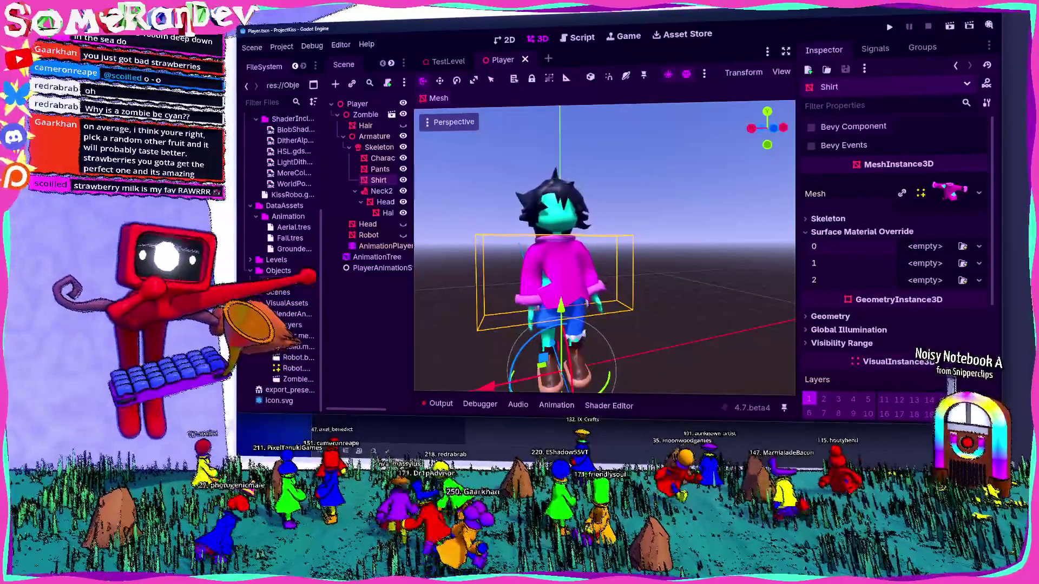
{"action": "key", "text": "w"}
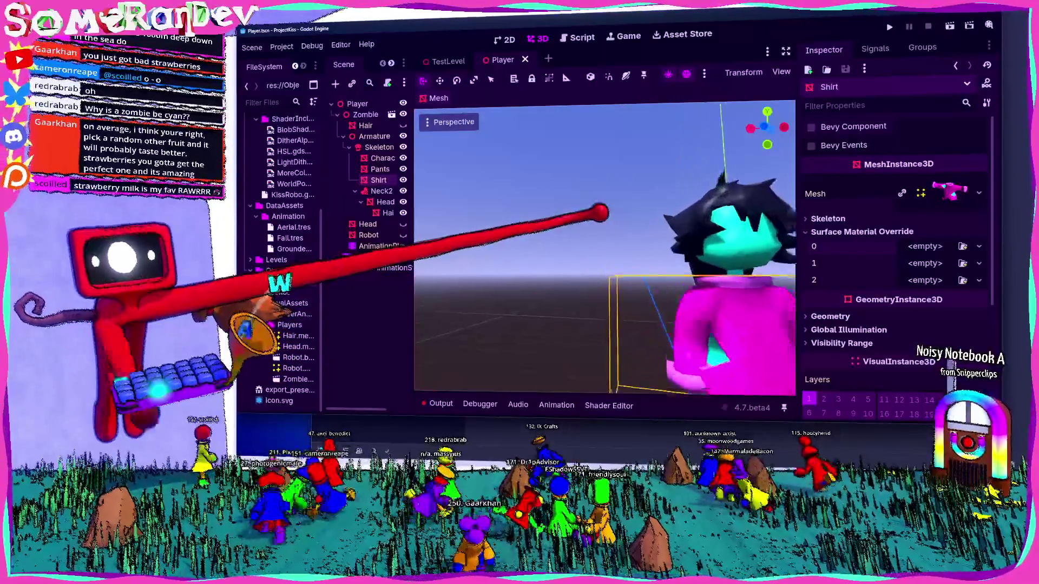
{"action": "key", "text": "s"}
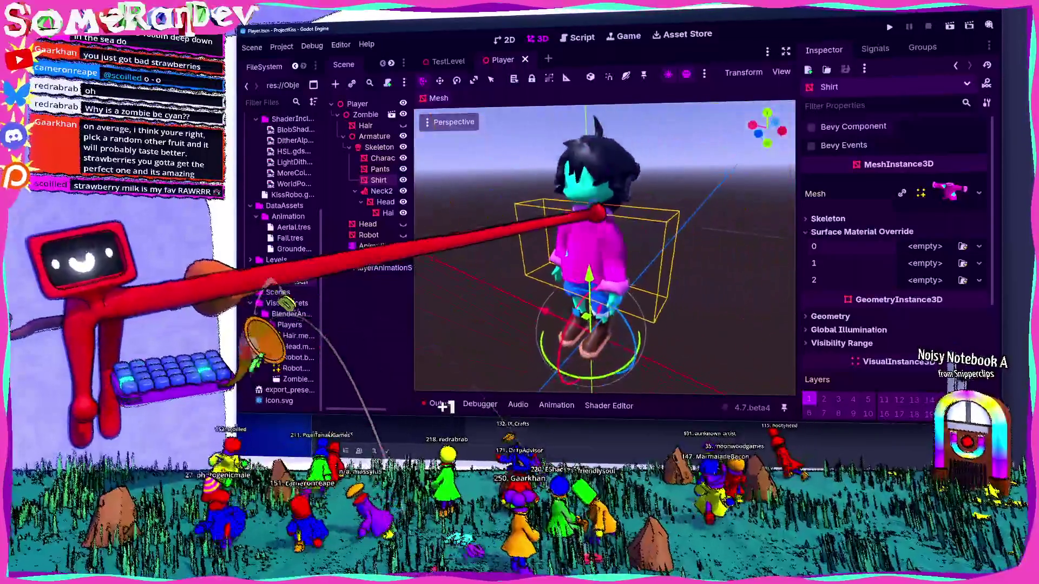
{"action": "key", "text": "w"}
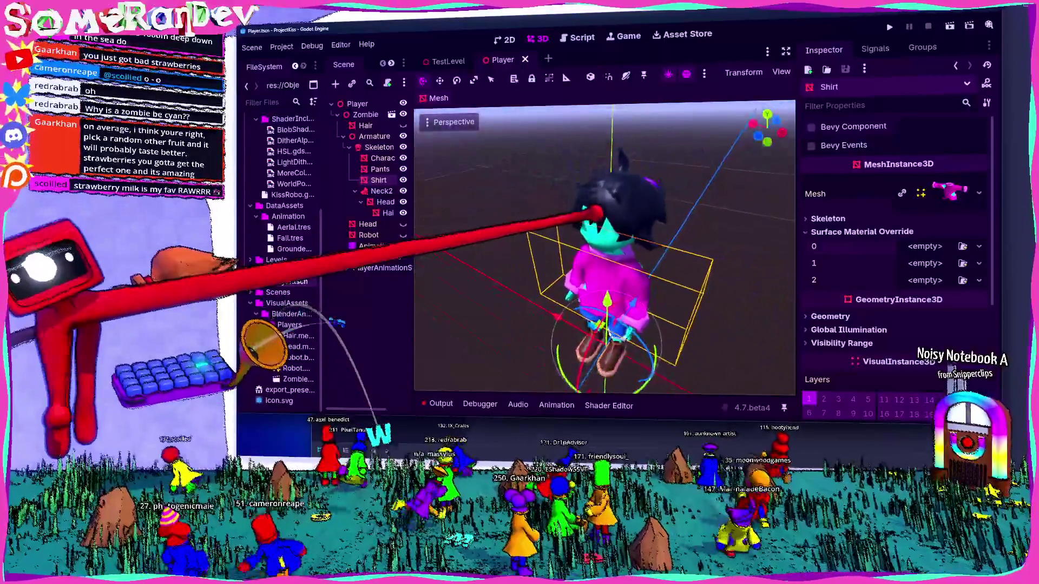
{"action": "key", "text": "w"}
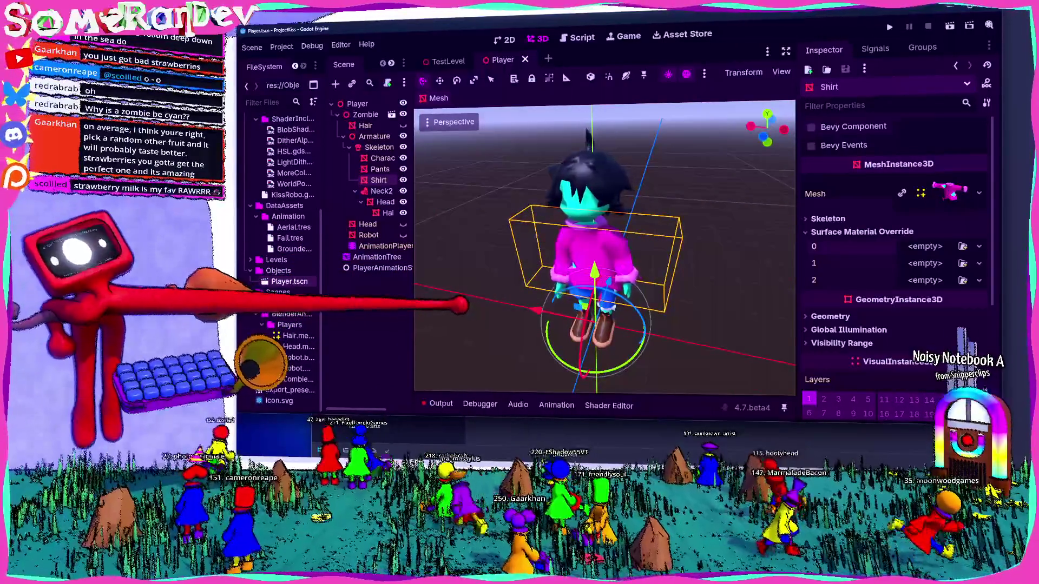
{"action": "key", "text": "d"}
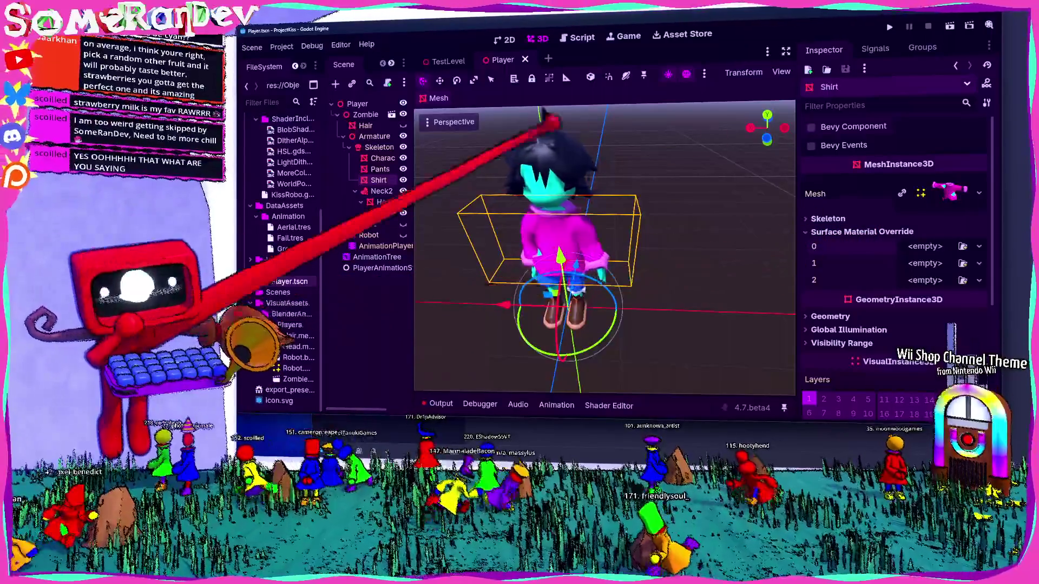
{"action": "mouse_move", "coordinate": [688, 217]}
{"action": "left_mouse_down"}
{"action": "mouse_move", "coordinate": [476, 116]}
{"action": "mouse_move", "coordinate": [584, 209]}
{"action": "mouse_move", "coordinate": [604, 210]}
{"action": "left_mouse_up"}
{"action": "scroll", "coordinate": [614, 208], "scroll_direction": "up", "scroll_amount": 3}
{"action": "scroll", "coordinate": [676, 213], "scroll_direction": "down", "scroll_amount": 5}
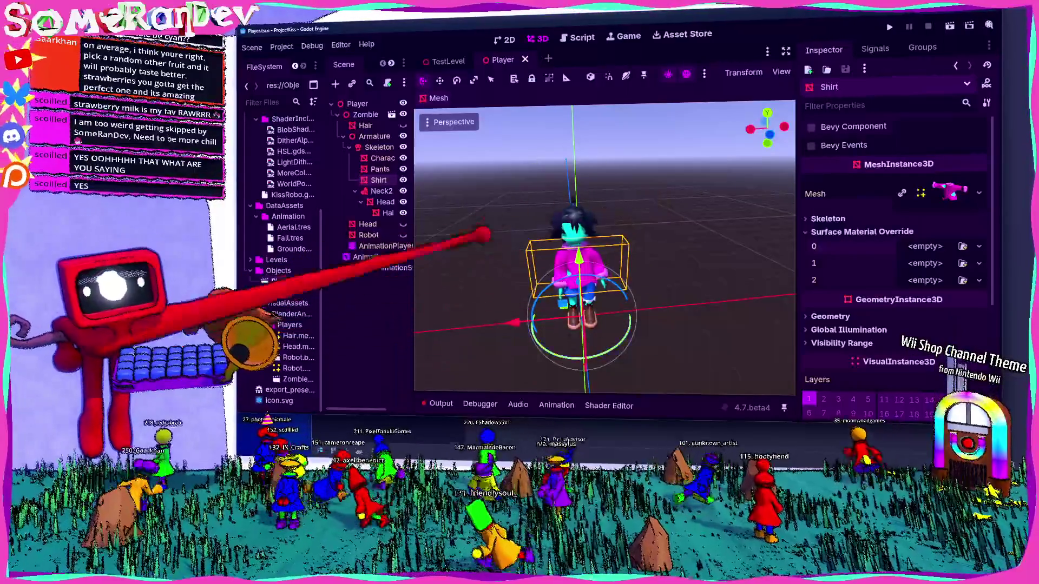
{"action": "scroll", "coordinate": [604, 246], "scroll_direction": "up", "scroll_amount": 5}
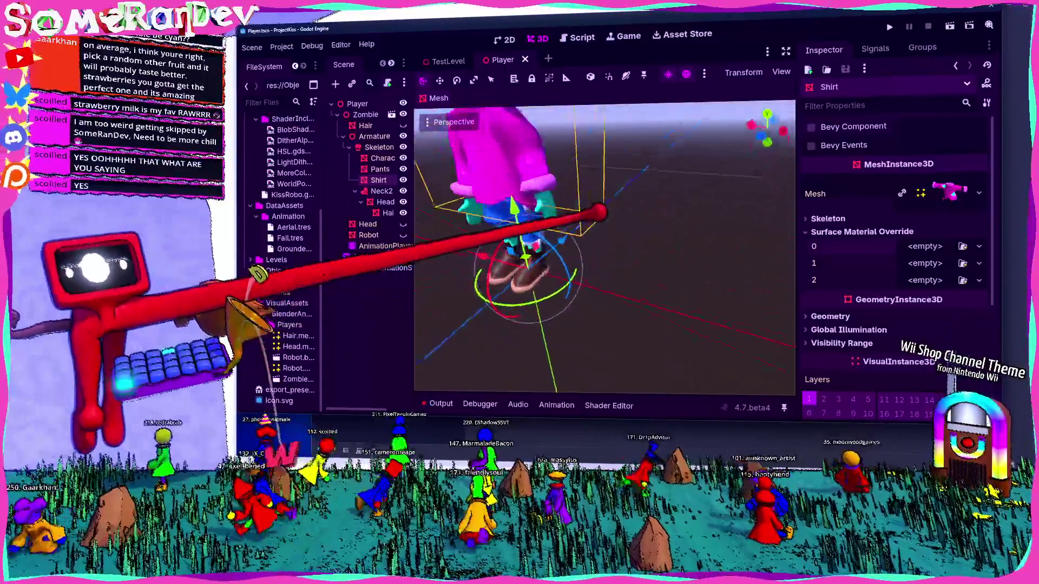
{"action": "left_click_drag", "start_coordinate": [601, 212], "coordinate": [688, 278]}
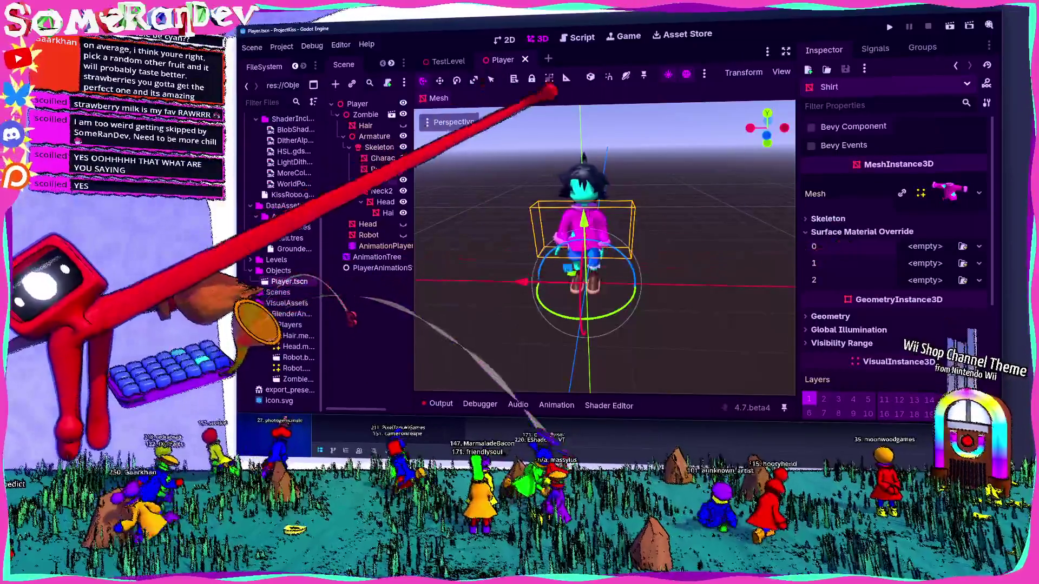
{"action": "key", "text": "ctrl+F3"}
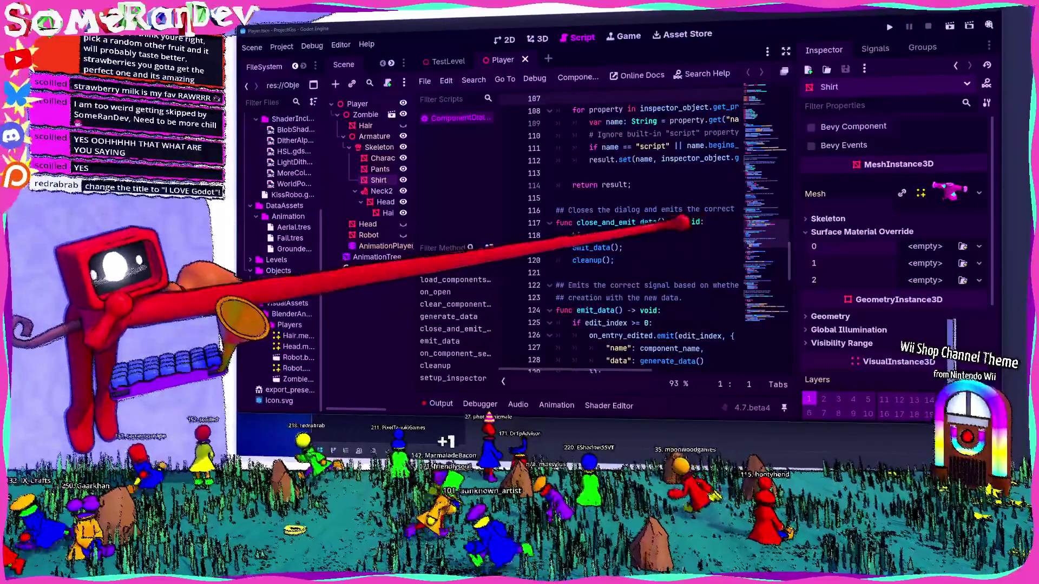
Hide the side panels with Ctrl+Shift+F11 and scroll to the top of ComponentDialog.gd.
{"action": "key", "text": "ctrl+shift+F11"}
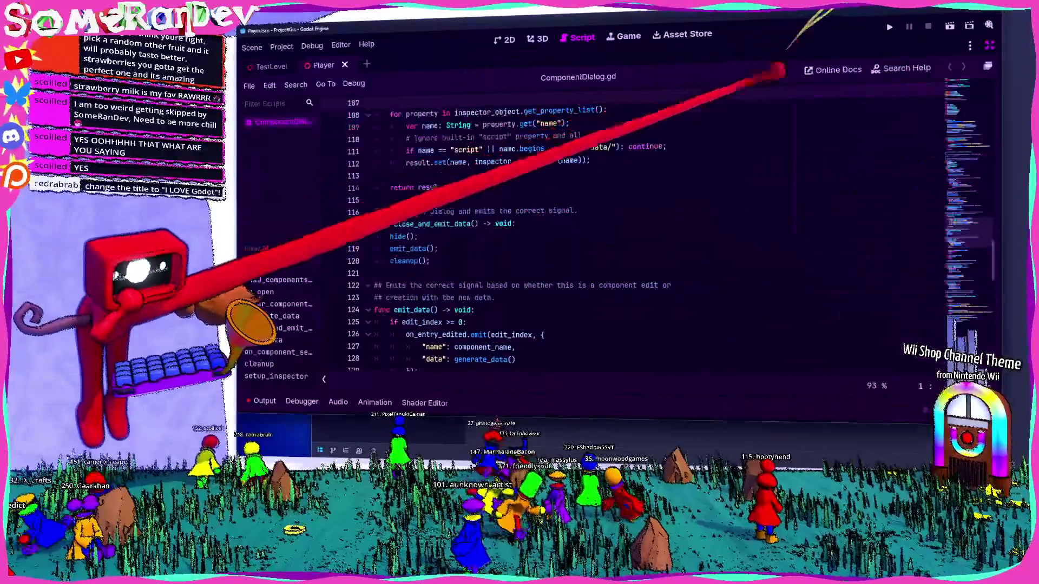
{"action": "scroll", "coordinate": [541, 227], "scroll_direction": "up", "scroll_amount": 12}
{"action": "scroll", "coordinate": [541, 227], "scroll_direction": "up", "scroll_amount": 20}
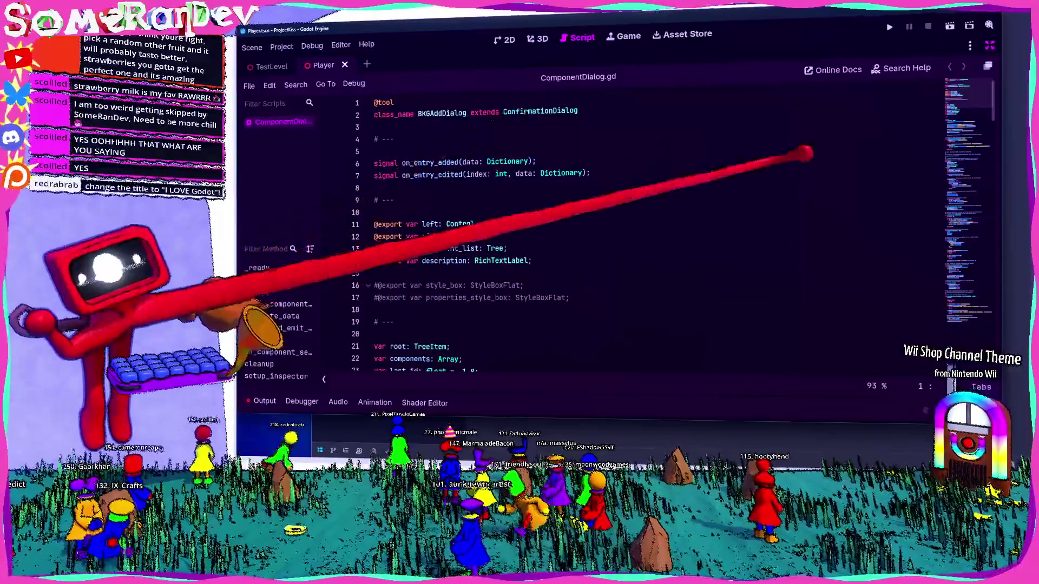
{"action": "left_click", "coordinate": [989, 45]}
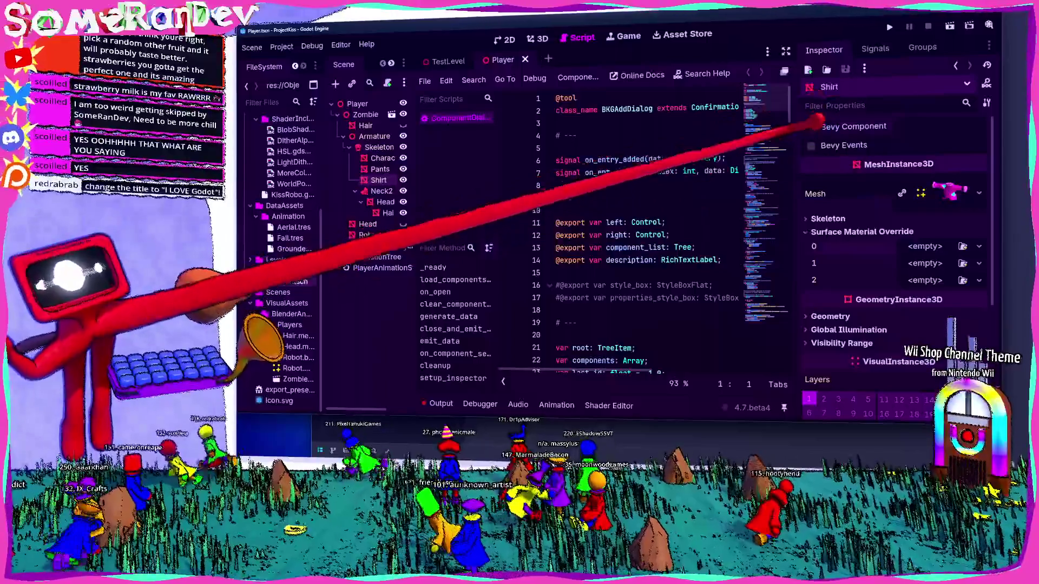
Tick Bevy Component on Shirt, dismiss the component chooser, then untick it again.
{"action": "left_click", "coordinate": [812, 127]}
{"action": "left_click", "coordinate": [915, 126]}
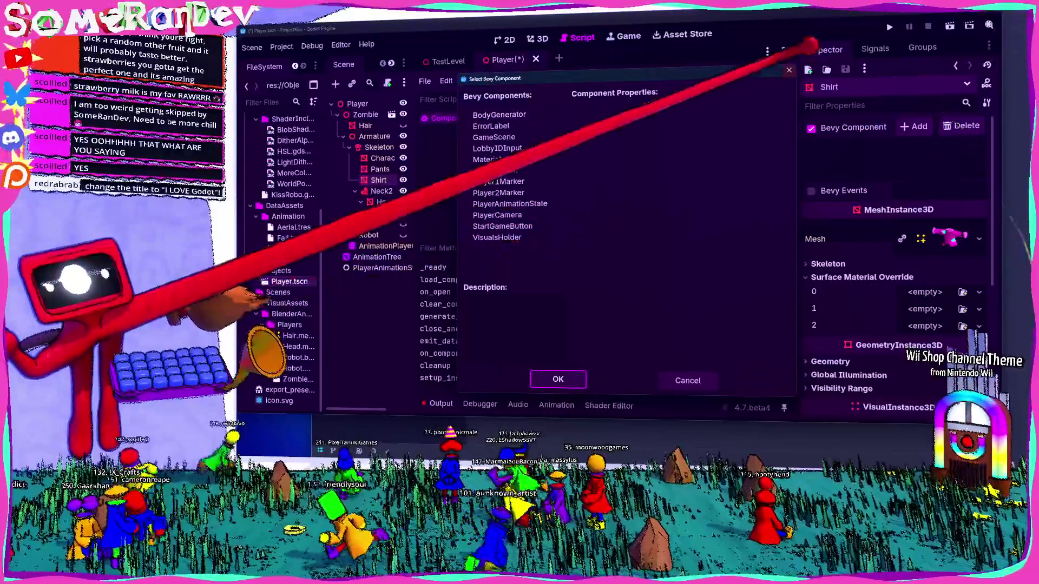
{"action": "key", "text": "Escape"}
{"action": "left_click", "coordinate": [811, 128]}
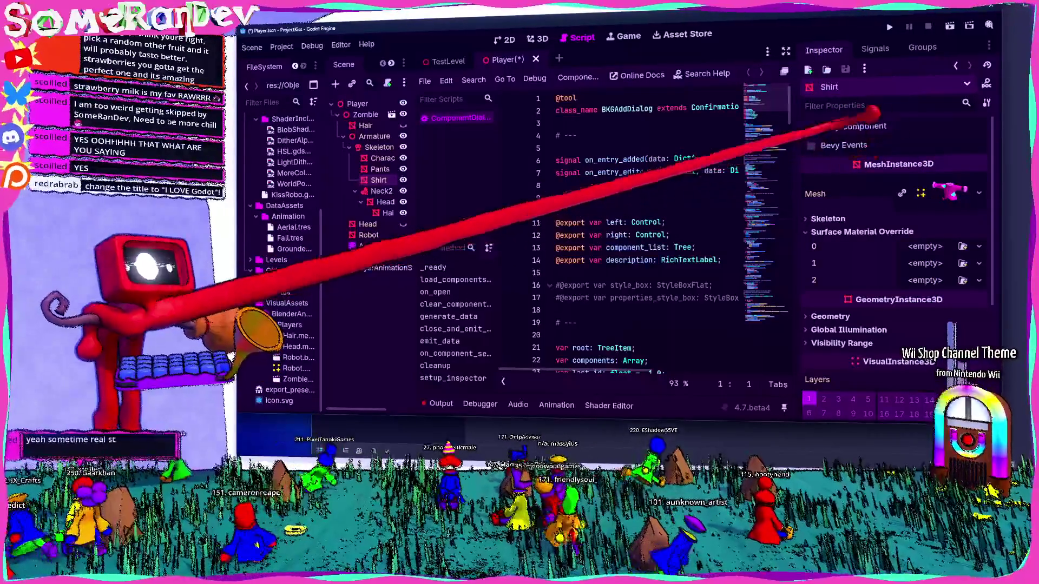
{"action": "scroll", "coordinate": [887, 217], "scroll_direction": "down", "scroll_amount": 4}
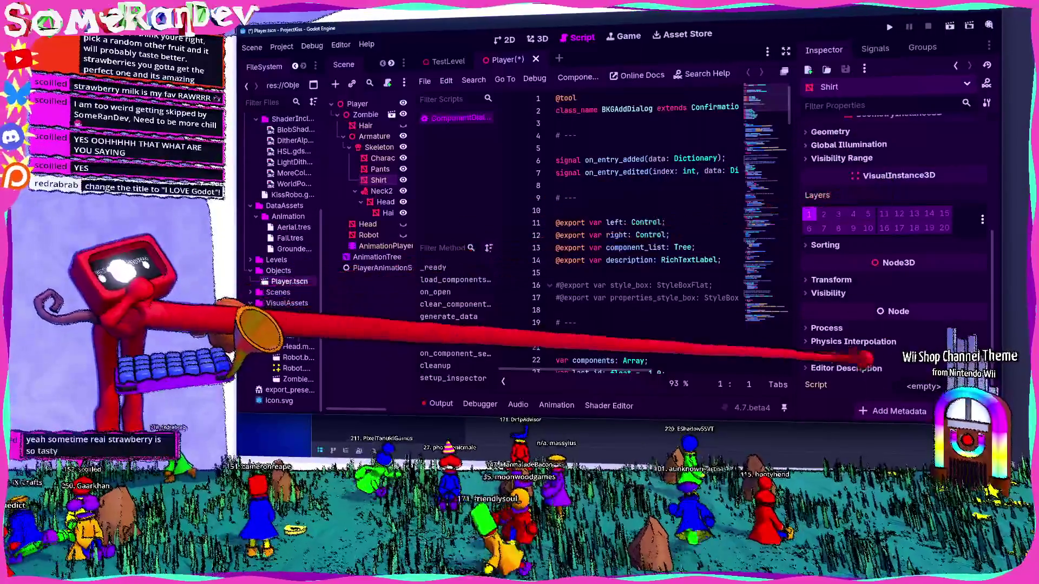
{"action": "scroll", "coordinate": [891, 281], "scroll_direction": "up", "scroll_amount": 4}
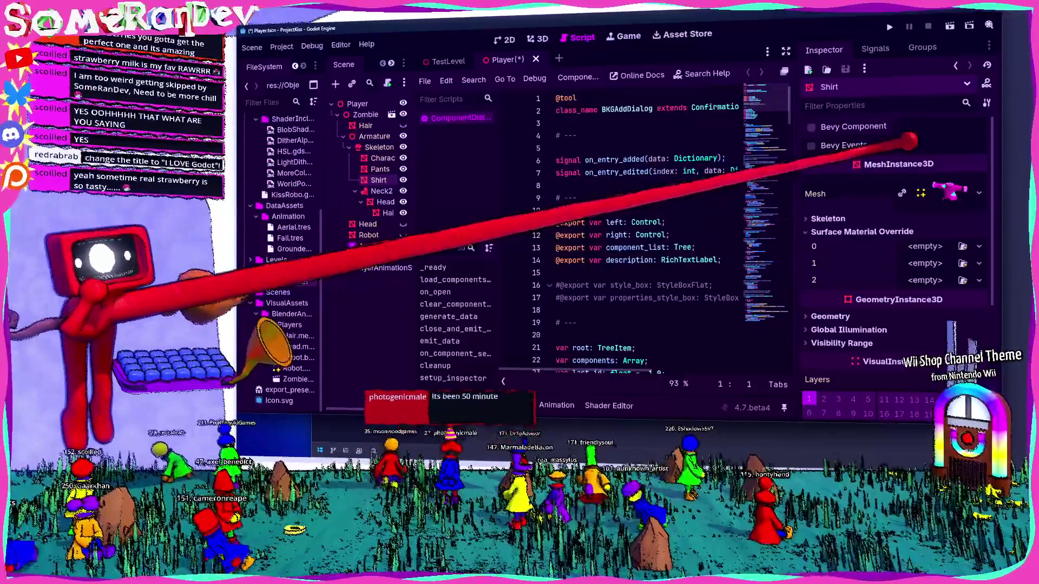
{"action": "mouse_move", "coordinate": [904, 140]}
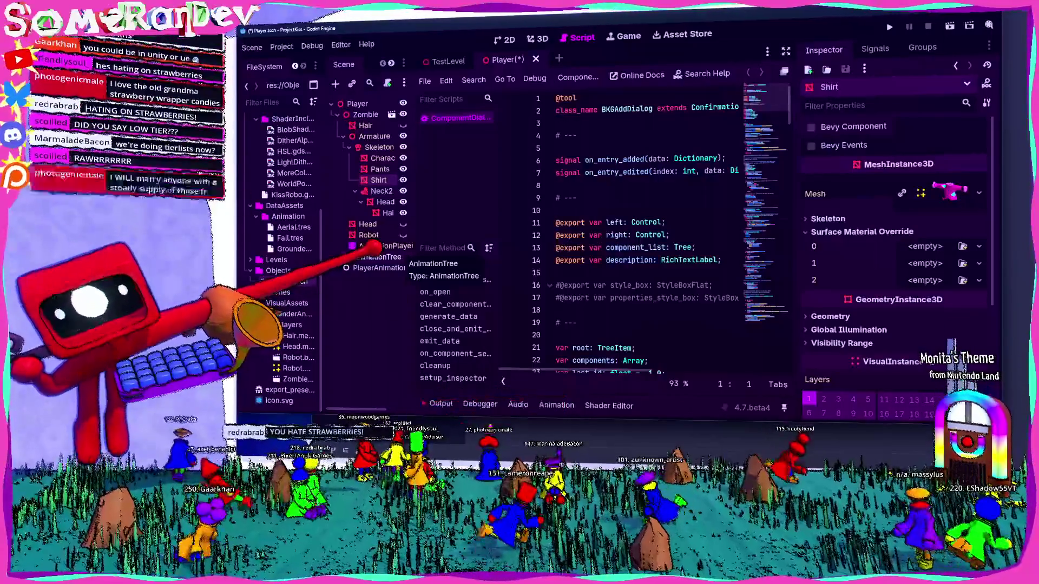
{"action": "key", "text": "alt+Tab"}
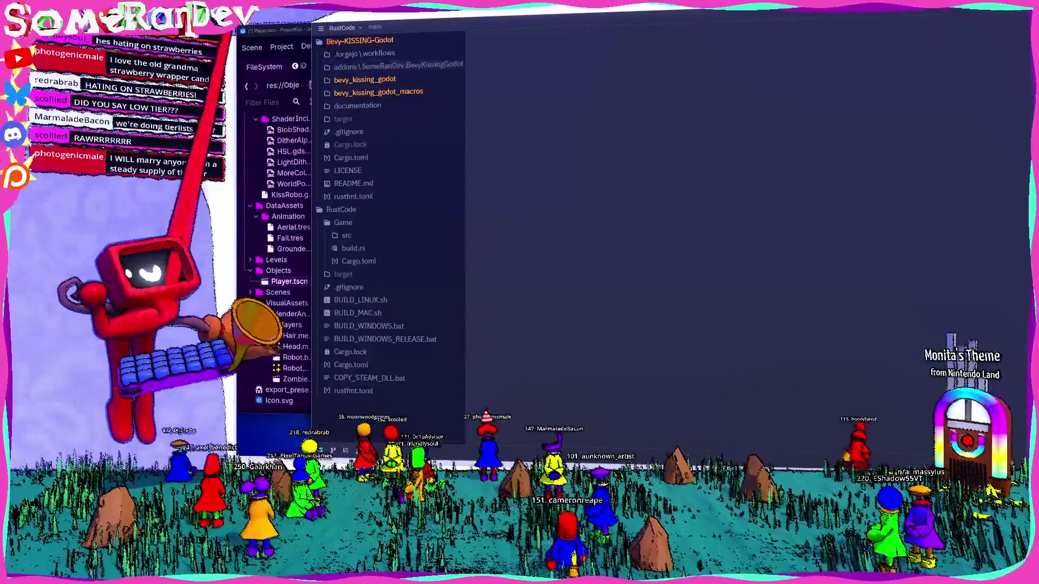
{"action": "key", "text": "alt+Tab"}
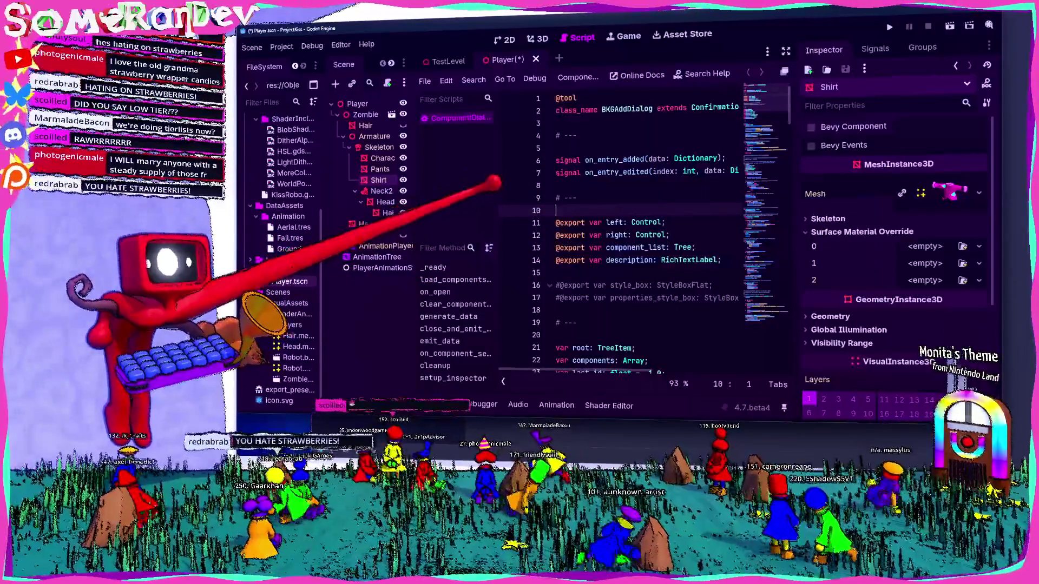
Widen the code area slightly, then bring the Twitch chat window to the front.
{"action": "left_click_drag", "start_coordinate": [496, 238], "coordinate": [492, 238]}
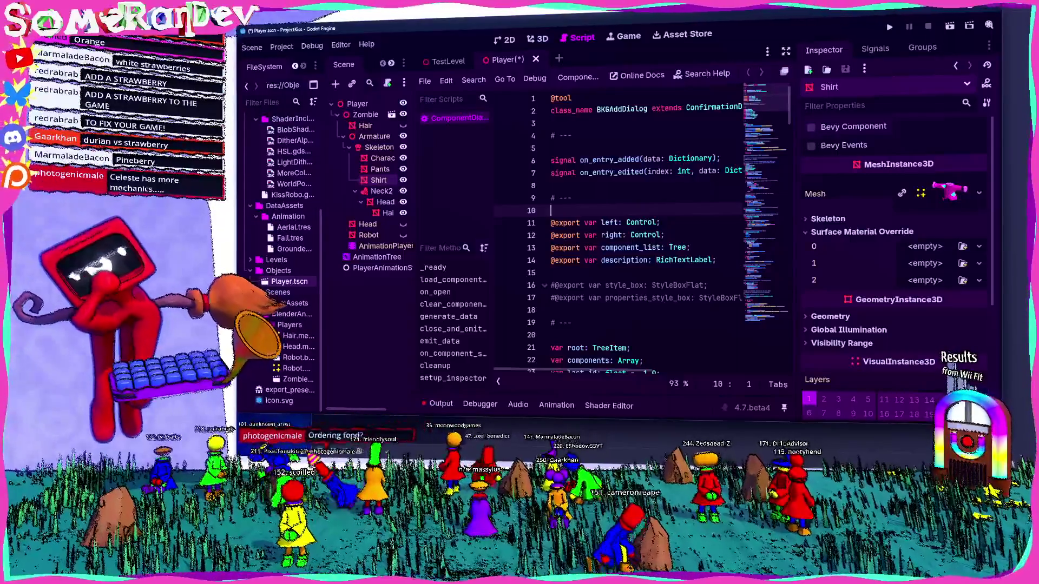
{"action": "key", "text": "alt+Tab"}
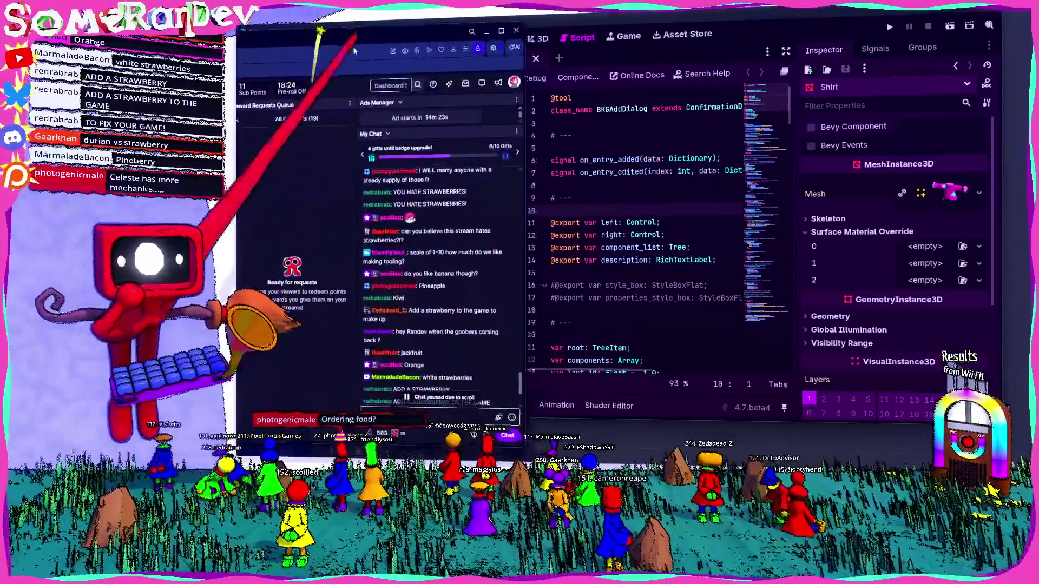
{"action": "scroll", "coordinate": [379, 395], "scroll_direction": "down", "scroll_amount": 2}
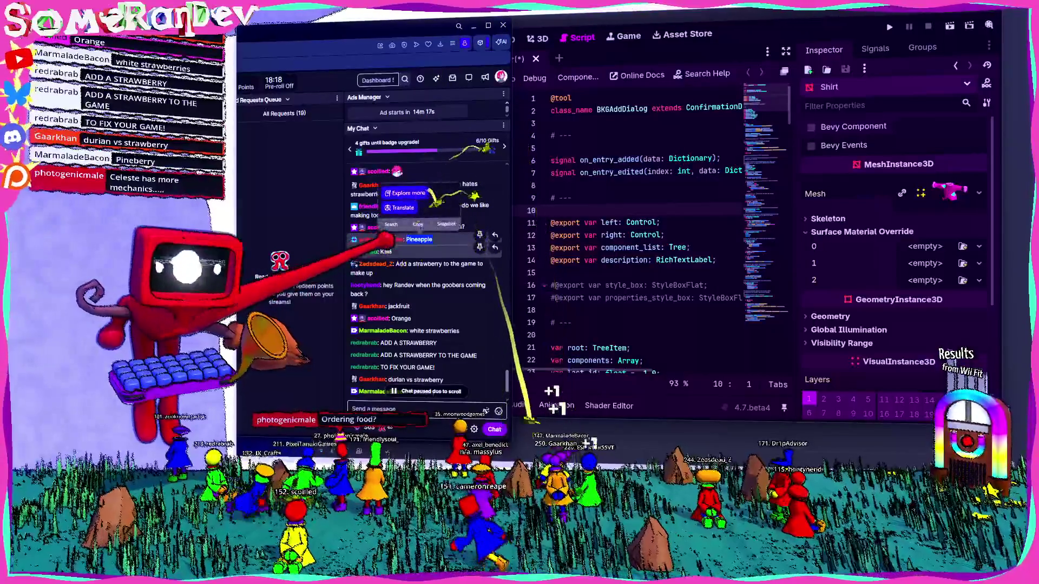
{"action": "left_click_drag", "start_coordinate": [388, 185], "coordinate": [387, 248]}
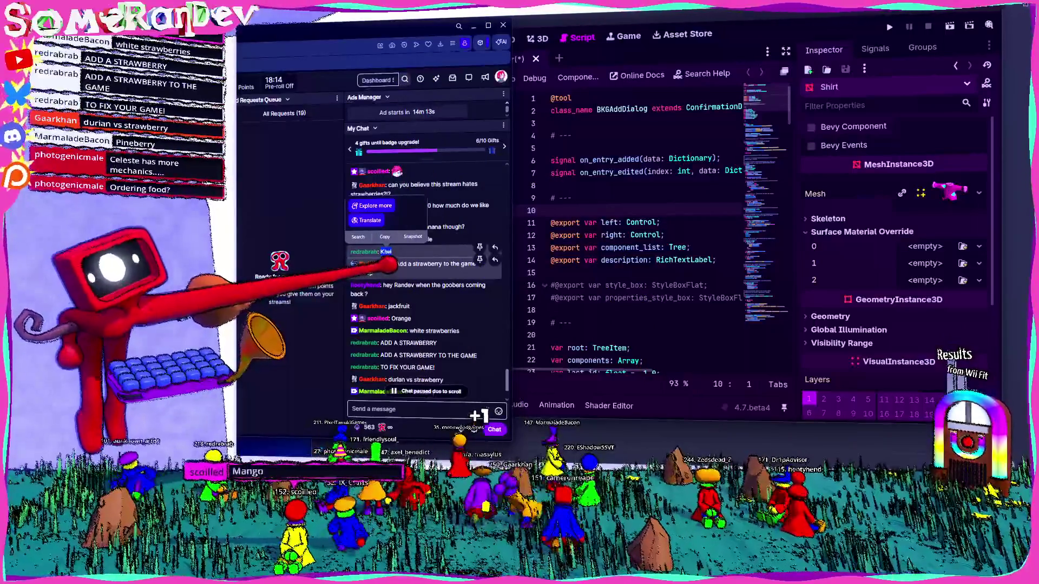
{"action": "scroll", "coordinate": [400, 238], "scroll_direction": "down", "scroll_amount": 2}
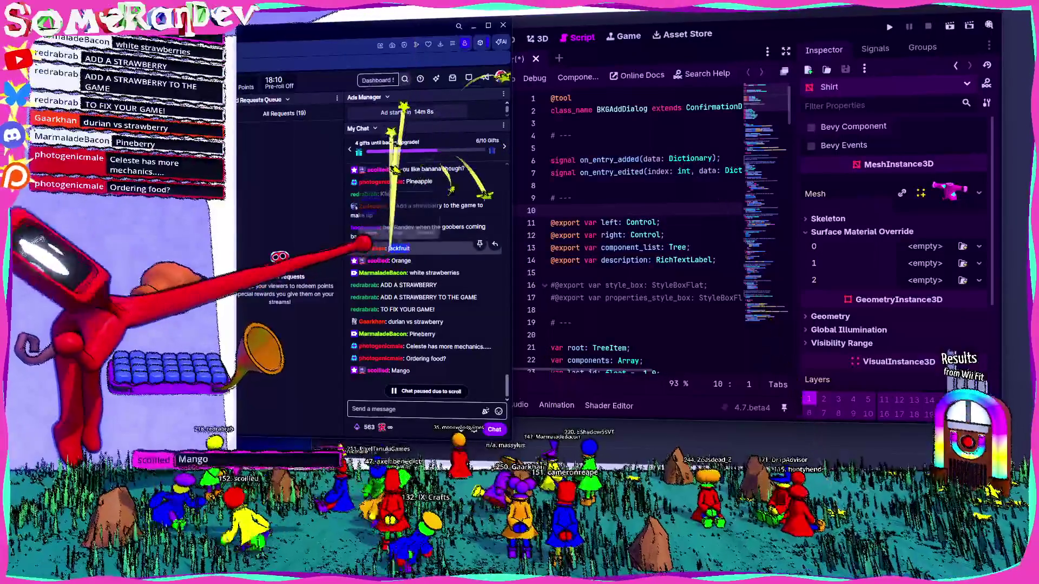
{"action": "double_click", "coordinate": [399, 249]}
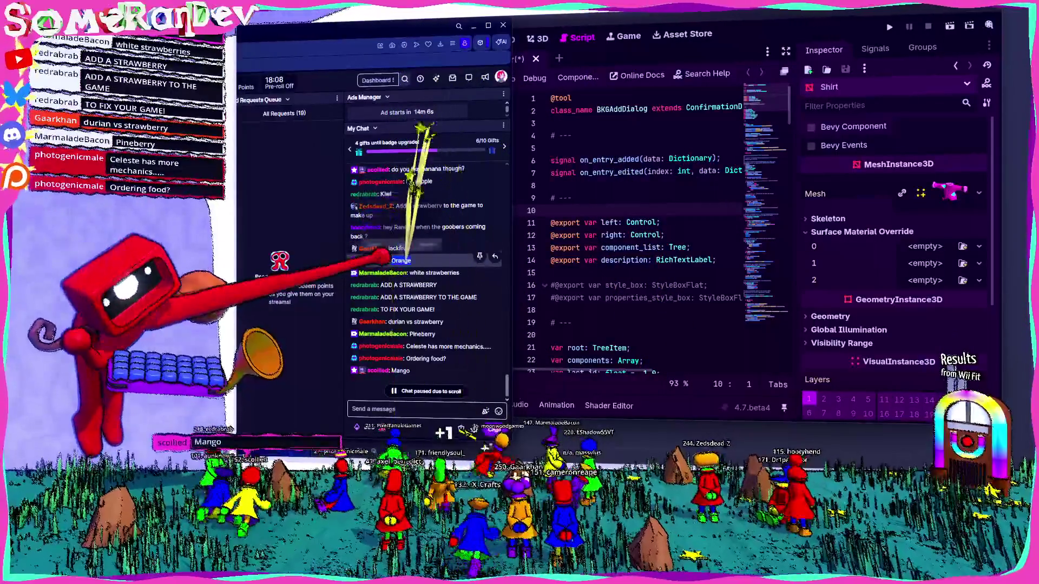
{"action": "double_click", "coordinate": [401, 260]}
{"action": "double_click", "coordinate": [443, 272]}
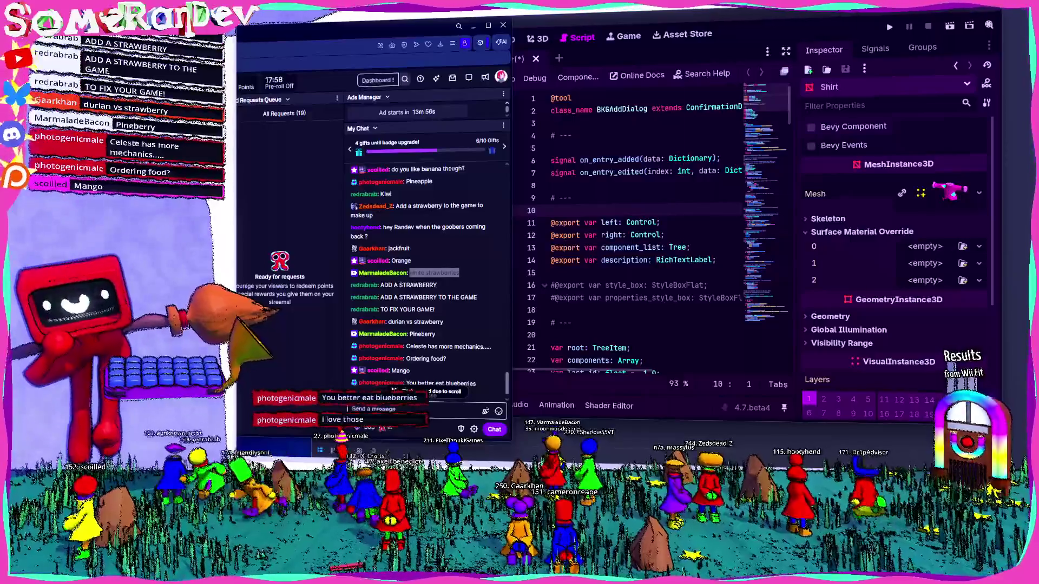
{"action": "left_click", "coordinate": [786, 8]}
{"action": "left_click_drag", "start_coordinate": [787, 33], "coordinate": [758, 42]}
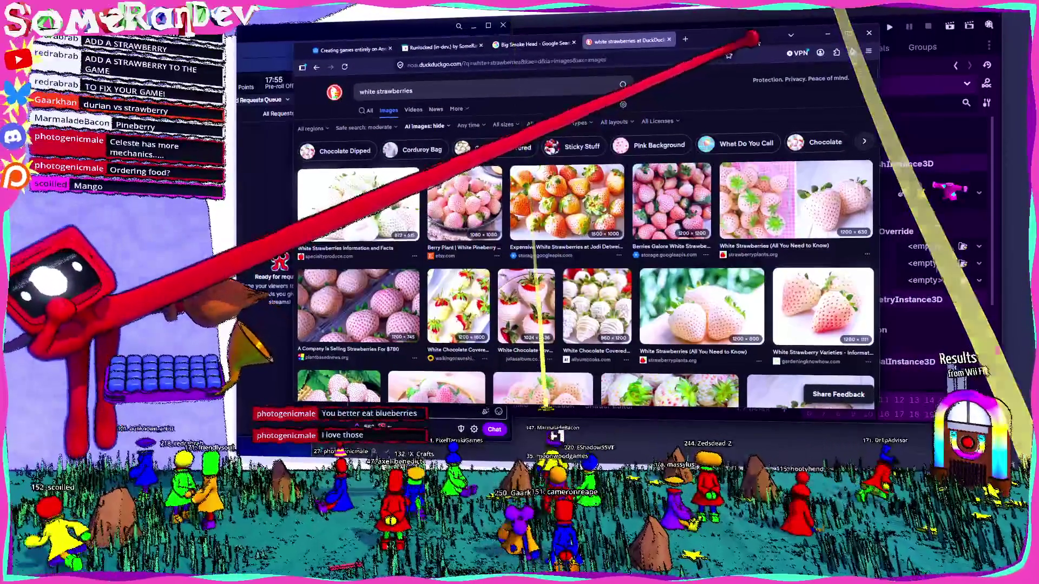
{"action": "left_click", "coordinate": [827, 33]}
{"action": "left_click", "coordinate": [577, 37]}
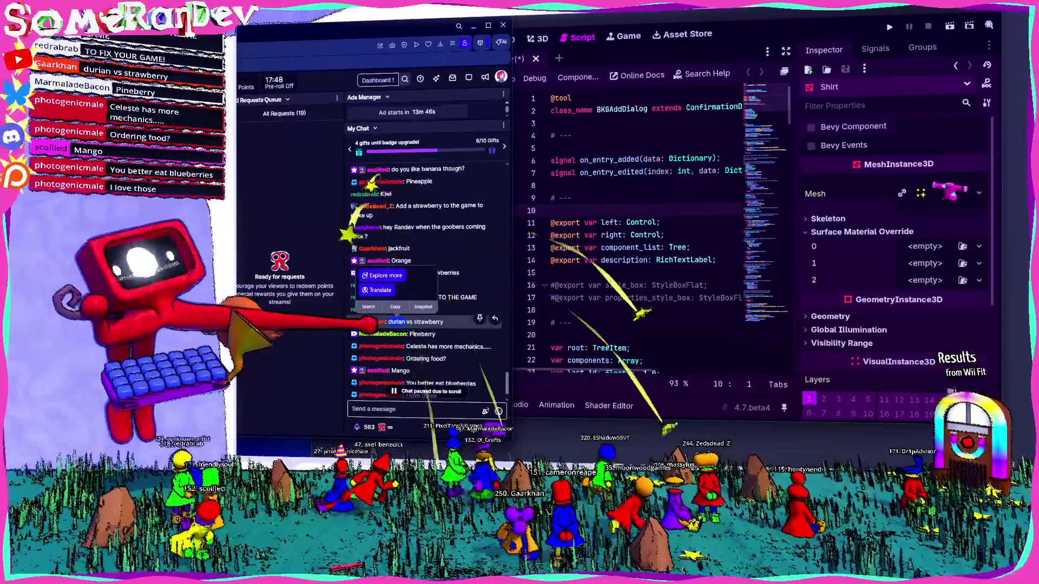
{"action": "scroll", "coordinate": [428, 333], "scroll_direction": "down", "scroll_amount": 1}
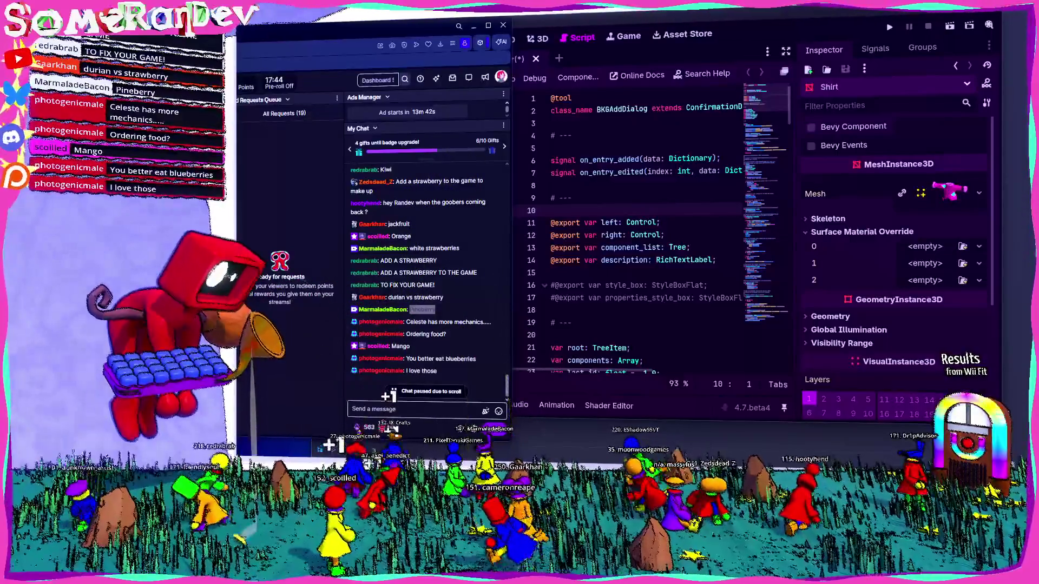
{"action": "key", "text": "alt+Tab"}
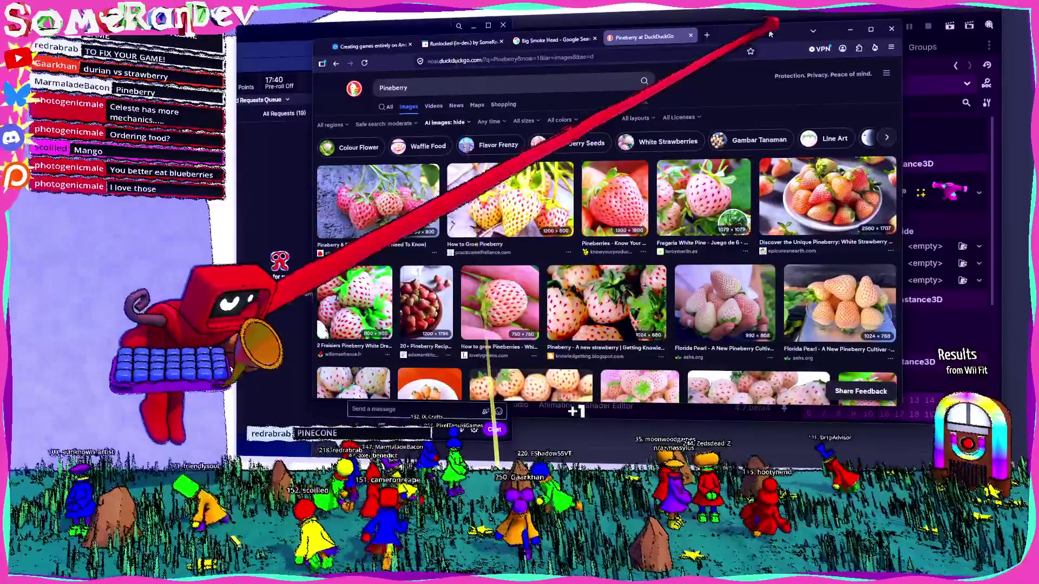
{"action": "key", "text": "alt+Tab"}
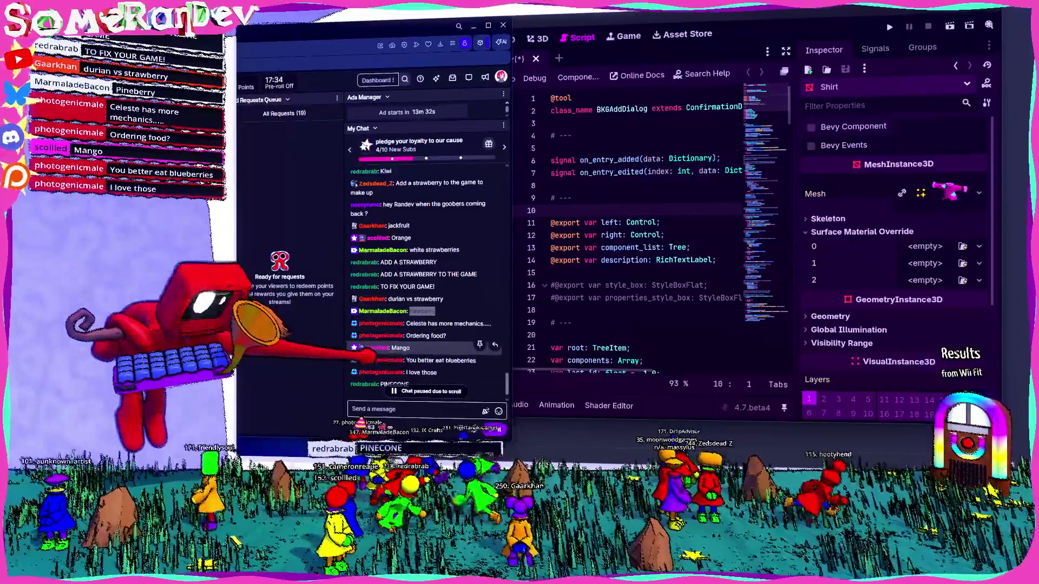
{"action": "double_click", "coordinate": [400, 348]}
{"action": "left_click", "coordinate": [372, 332]}
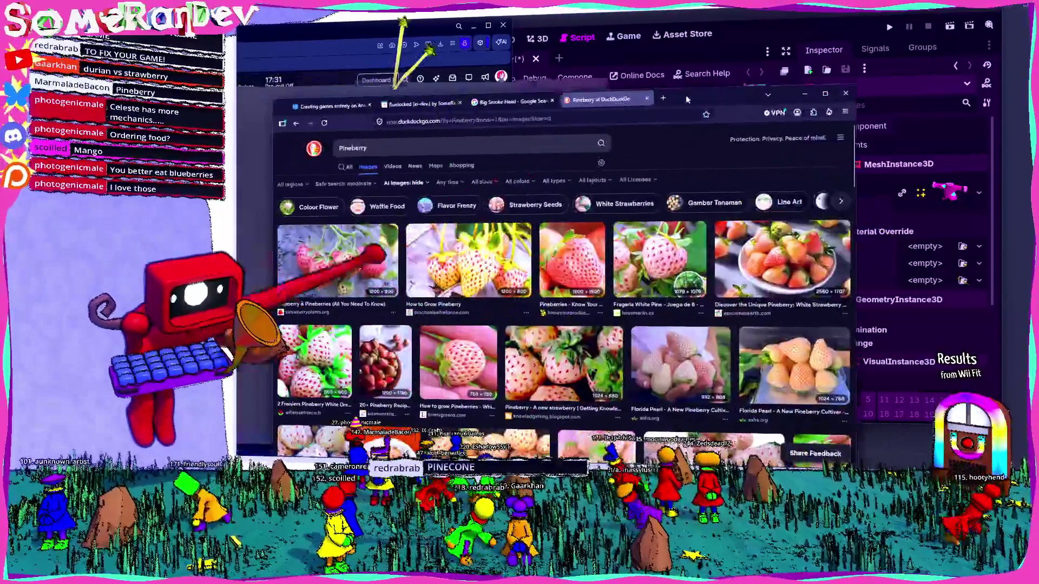
{"action": "left_click", "coordinate": [805, 94]}
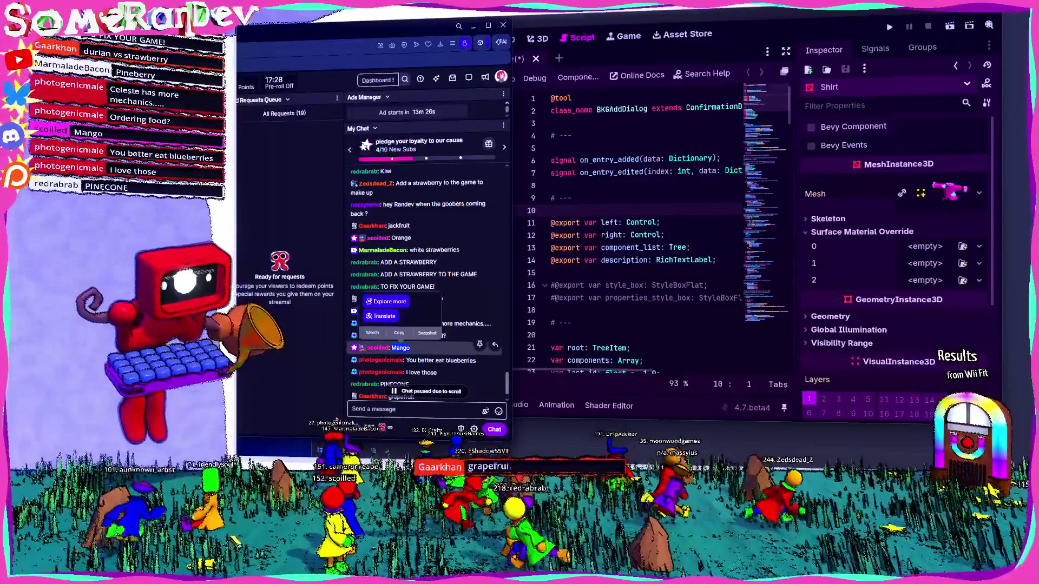
{"action": "key", "text": "alt+Tab"}
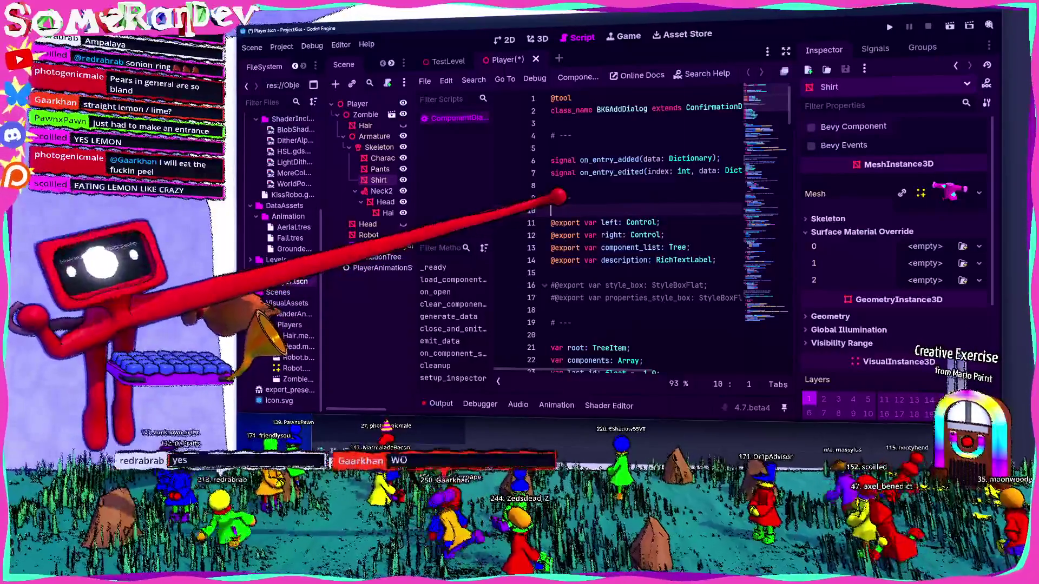
Type at the start of line 10 in BKGAddDialog and select the line's text.
{"action": "type", "text": "const"}
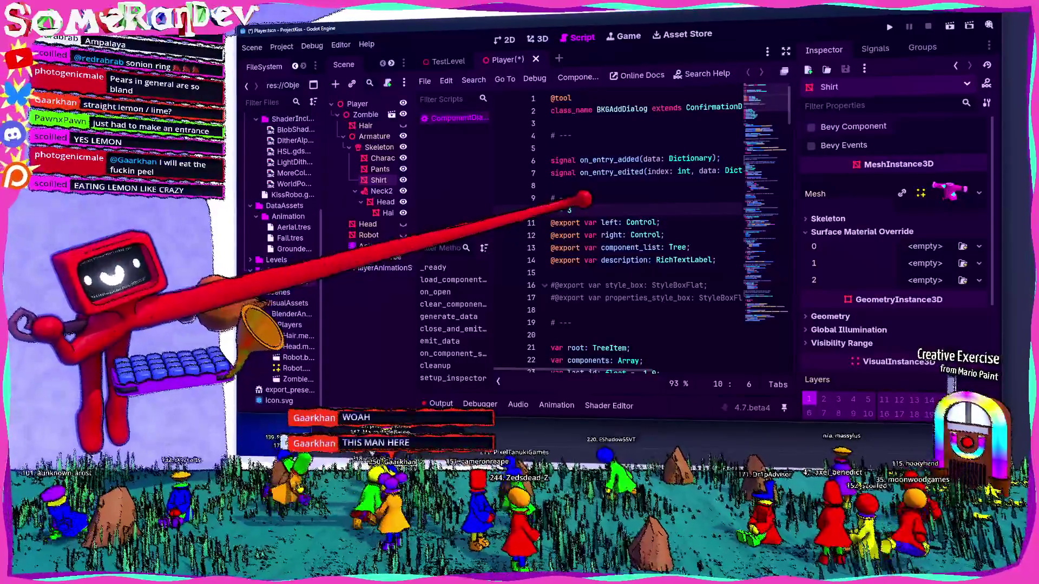
{"action": "key", "text": "Home"}
{"action": "type", "text": "@"}
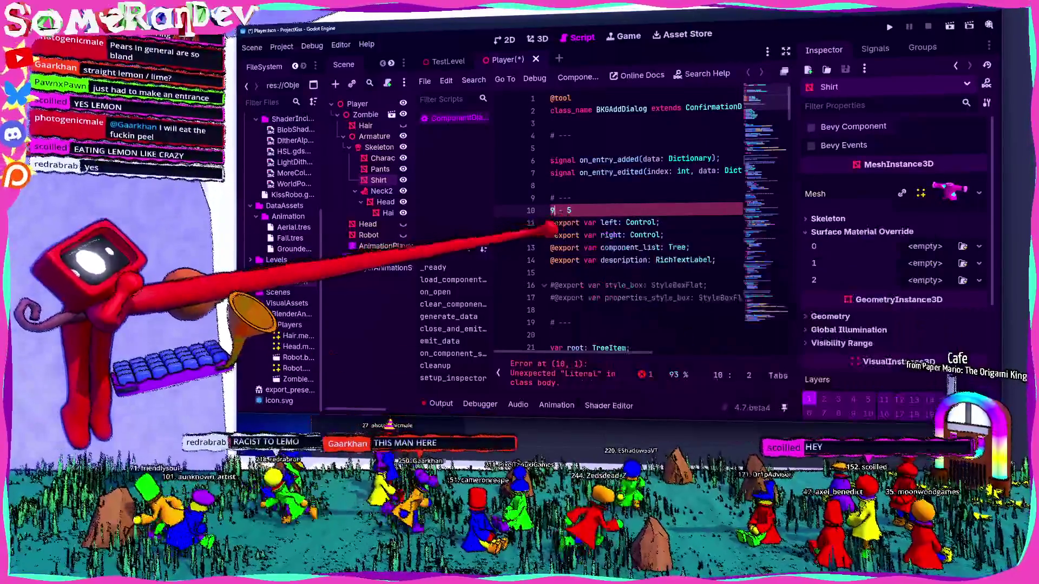
{"action": "mouse_move", "coordinate": [576, 222]}
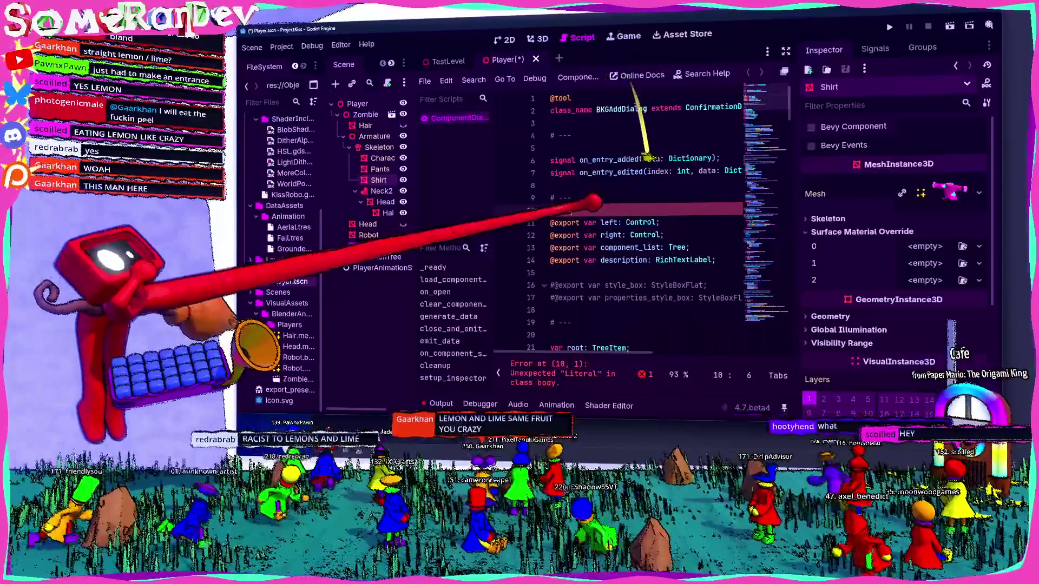
{"action": "left_click_drag", "start_coordinate": [573, 210], "coordinate": [551, 210]}
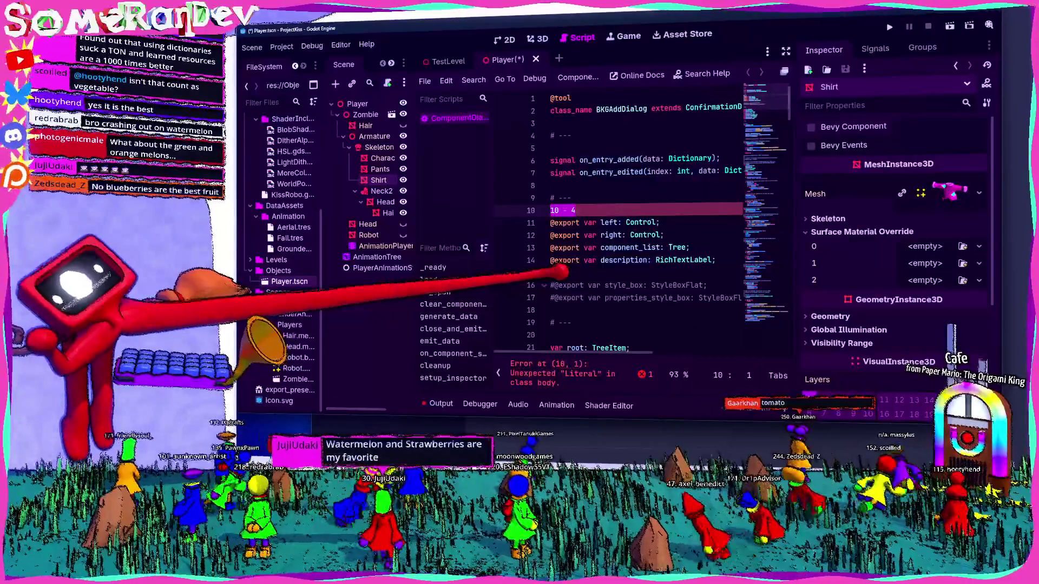
Overwrite line 10's first number with 11 and return to the line start to bump it again.
{"action": "type", "text": "11"}
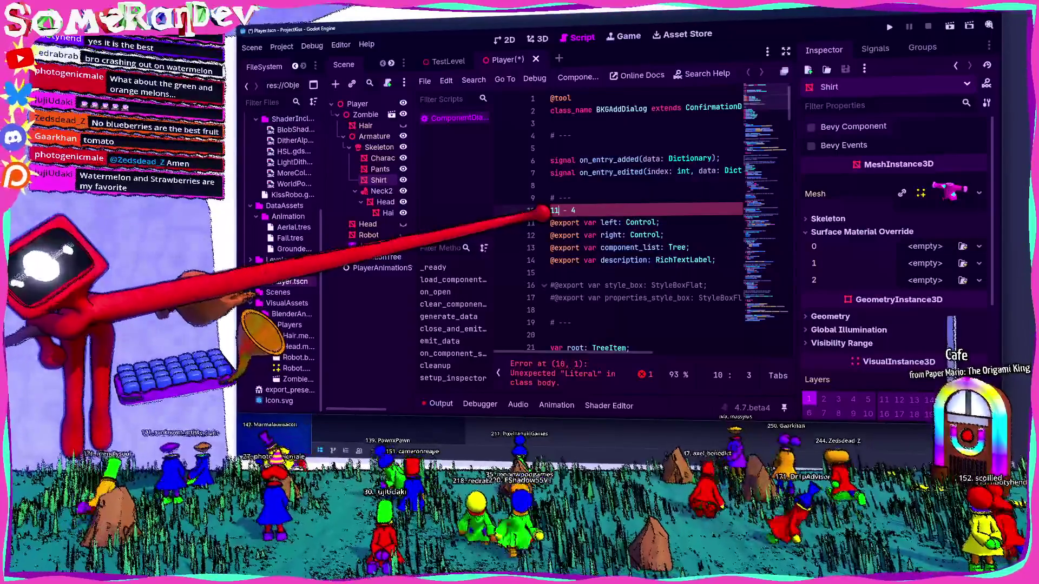
{"action": "mouse_move", "coordinate": [565, 235]}
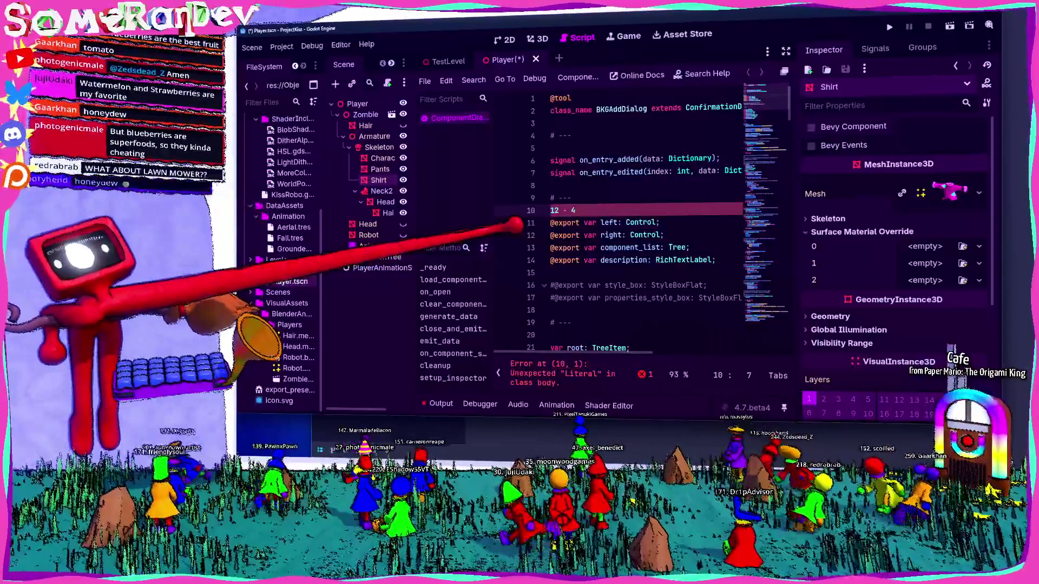
{"action": "left_click", "coordinate": [550, 210]}
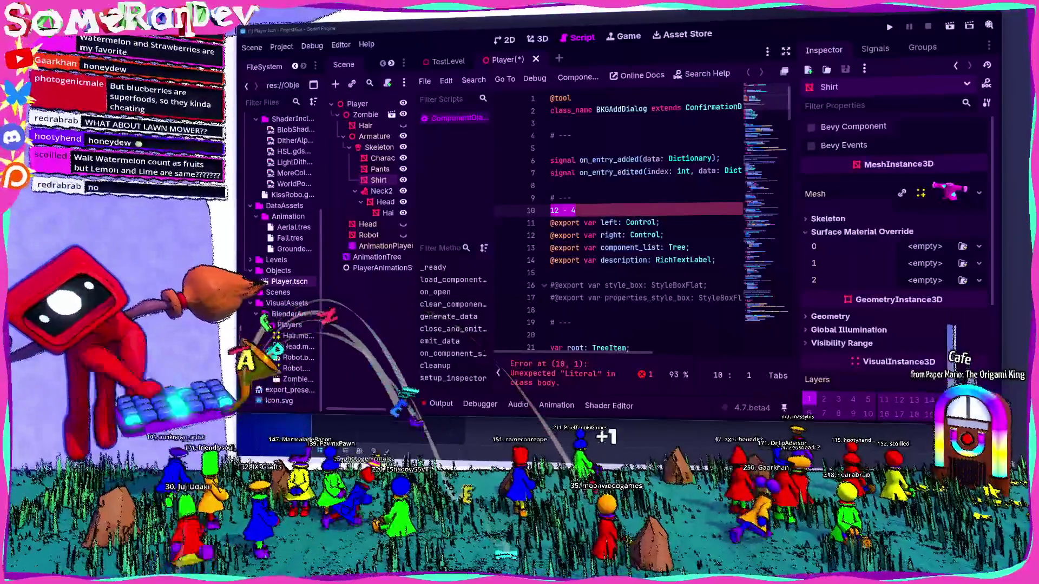
Check the watermelon results and Wikipedia article, highlighting that it has a large, edible fruit.
{"action": "key", "text": "alt+Tab"}
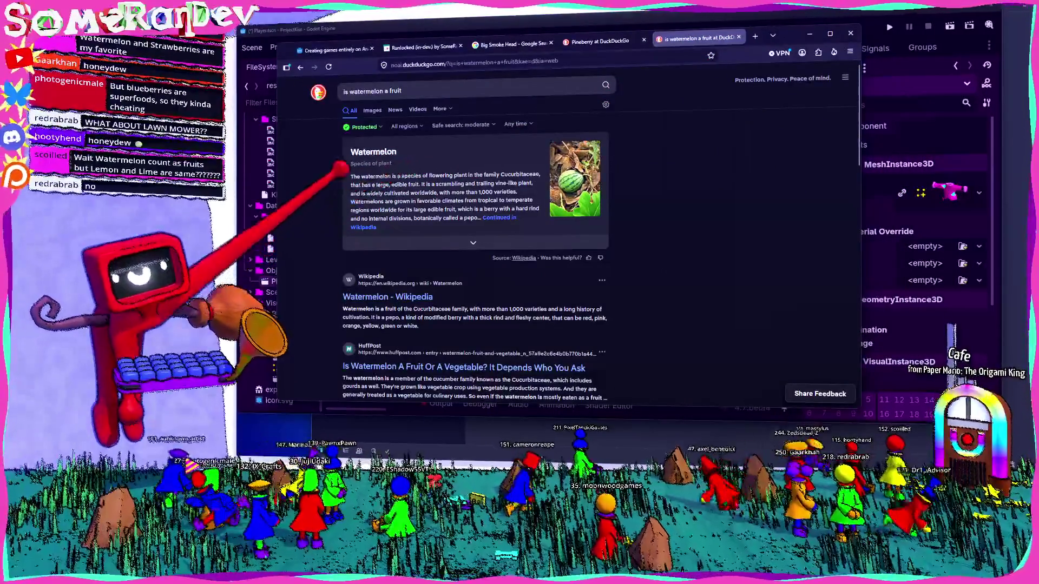
{"action": "left_click_drag", "start_coordinate": [362, 184], "coordinate": [418, 184]}
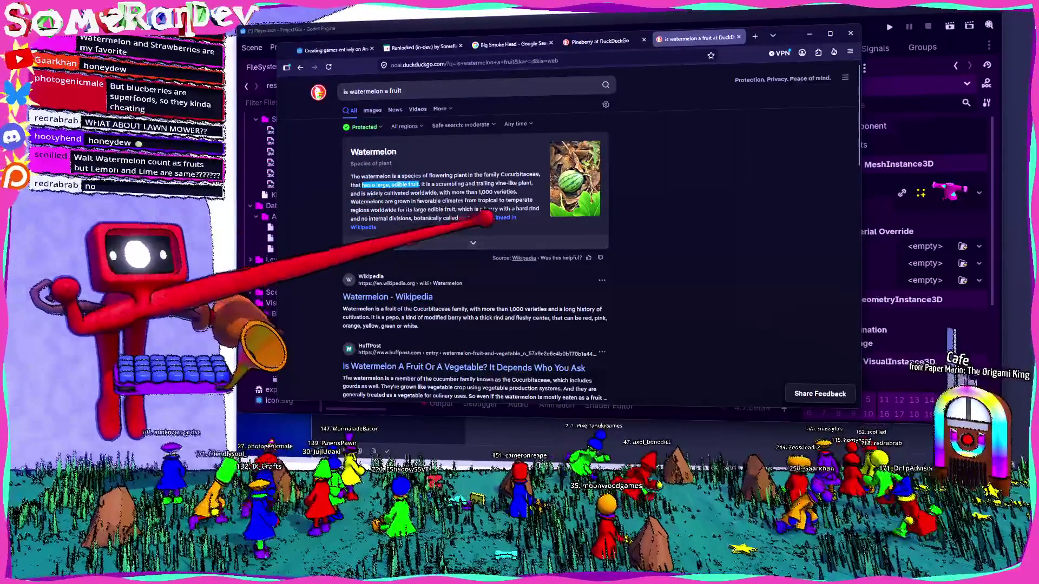
{"action": "scroll", "coordinate": [476, 206], "scroll_direction": "down", "scroll_amount": 3}
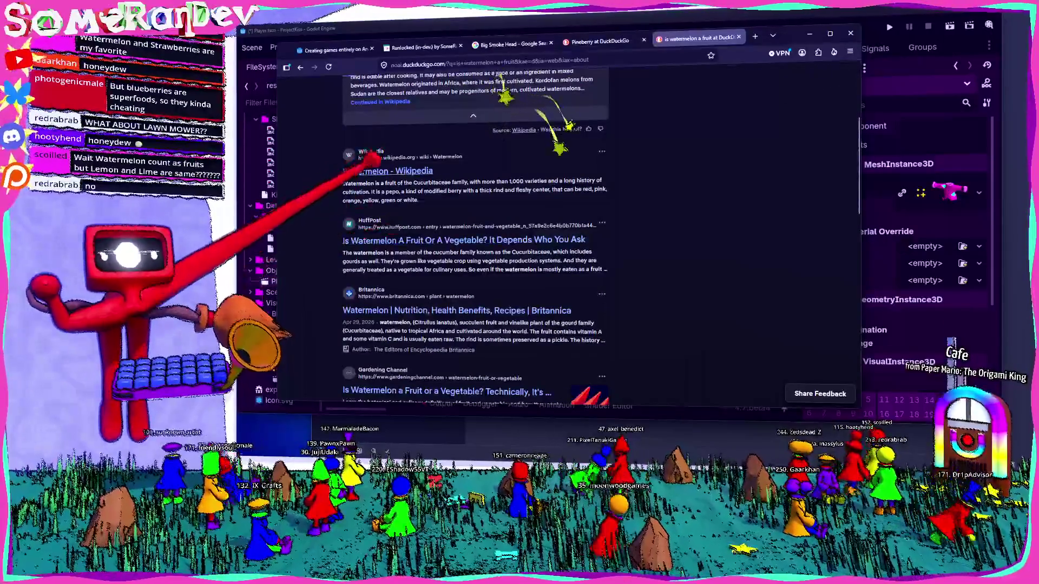
{"action": "left_click", "coordinate": [368, 134]}
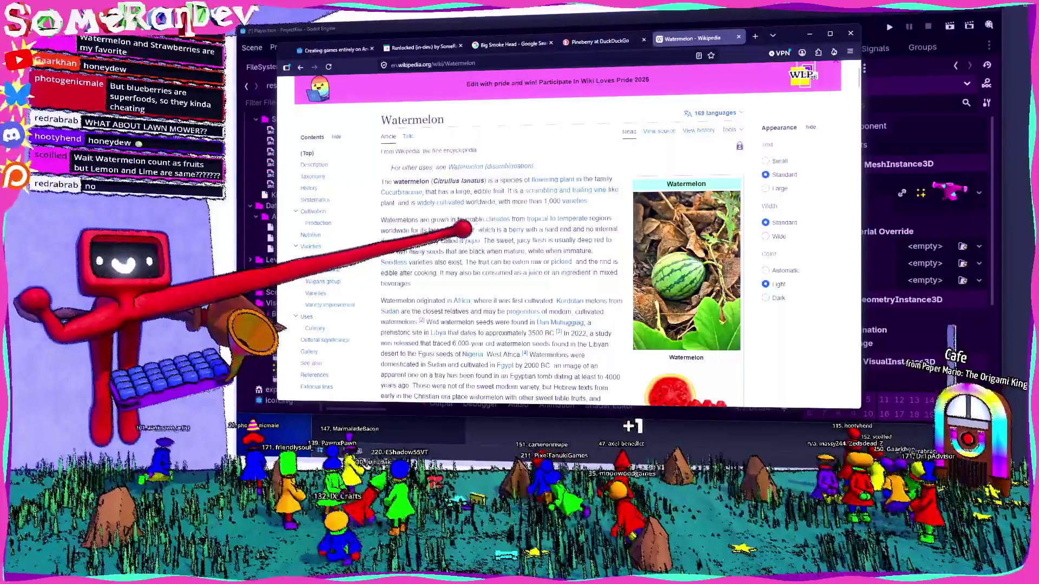
{"action": "left_click_drag", "start_coordinate": [382, 231], "coordinate": [472, 230]}
{"action": "left_click", "coordinate": [499, 220]}
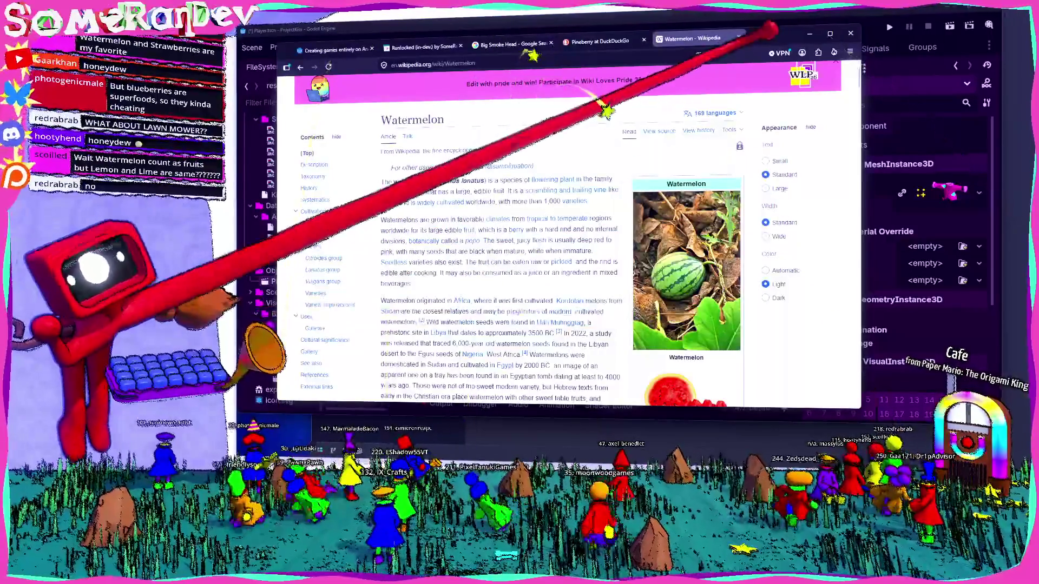
Search 'is pumpkin a fruit' in a new tab and open the Pioneer Woman pumpkin article.
{"action": "key", "text": "alt+Tab"}
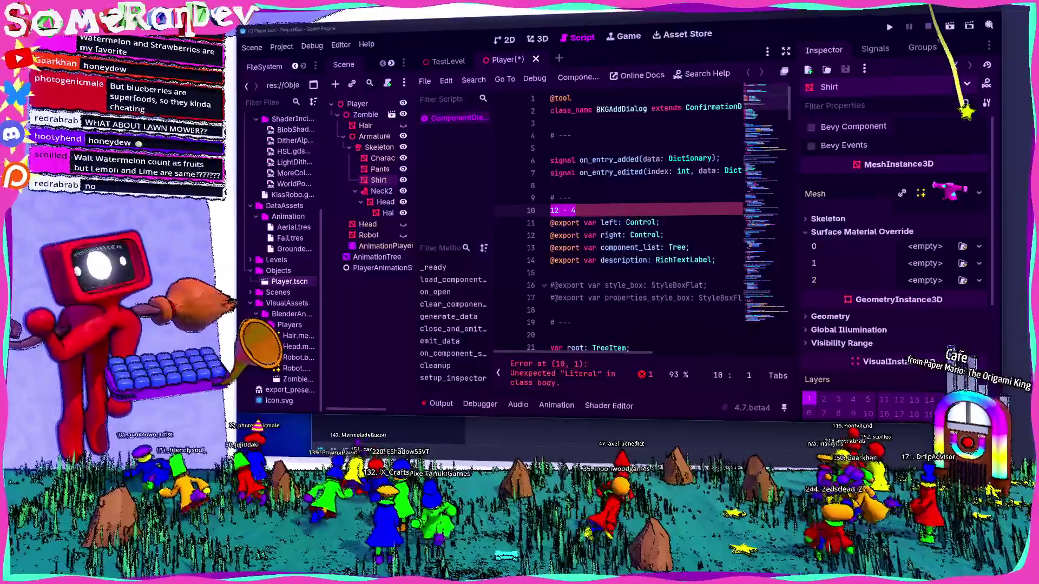
{"action": "key", "text": "alt+Tab"}
{"action": "left_click", "coordinate": [793, 15]}
{"action": "type", "text": "is pumpkin a fruit"}
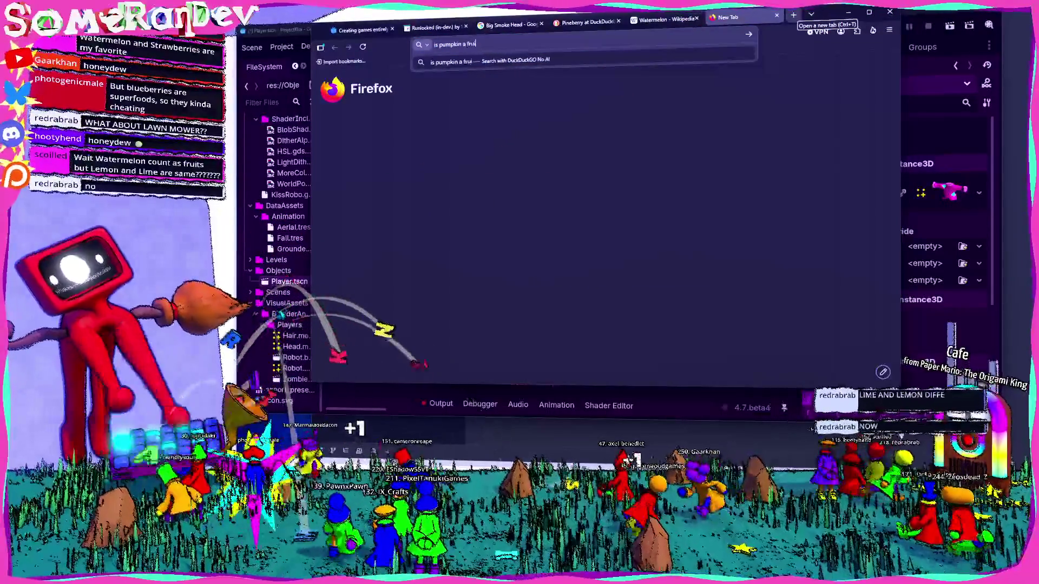
{"action": "key", "text": "Return"}
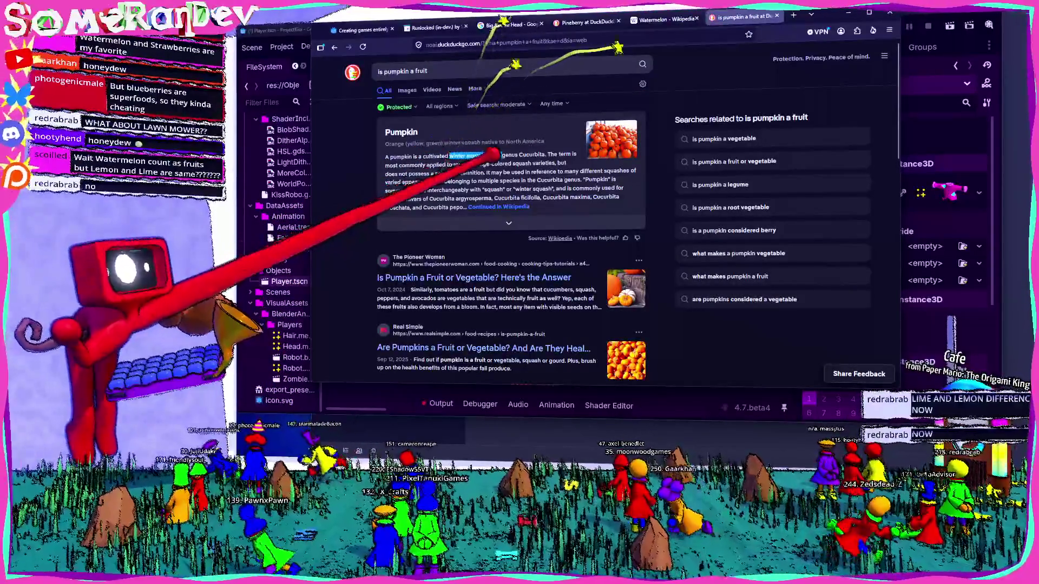
{"action": "left_click_drag", "start_coordinate": [454, 156], "coordinate": [502, 155]}
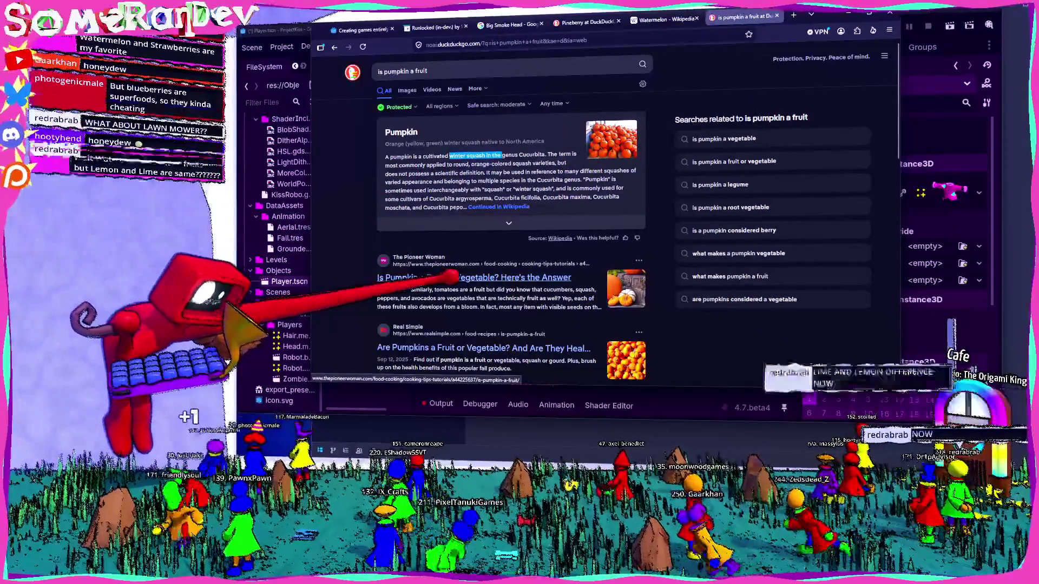
{"action": "left_click", "coordinate": [449, 277]}
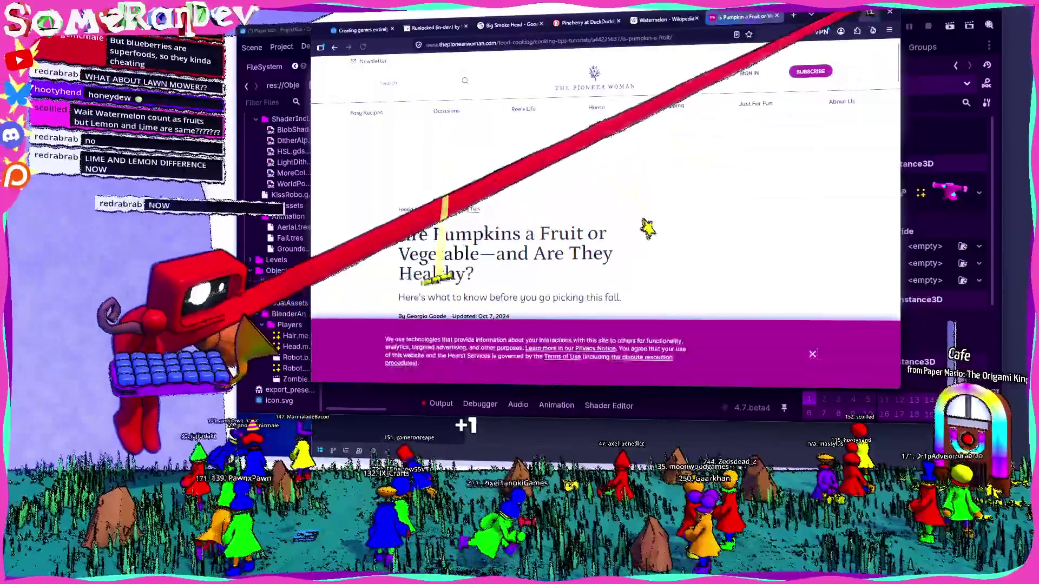
Read the article, highlighting Cucurbitaceae, the 900-species note and watermelons, then restore down Firefox.
{"action": "scroll", "coordinate": [511, 271], "scroll_direction": "down", "scroll_amount": 5}
{"action": "scroll", "coordinate": [512, 270], "scroll_direction": "down", "scroll_amount": 3}
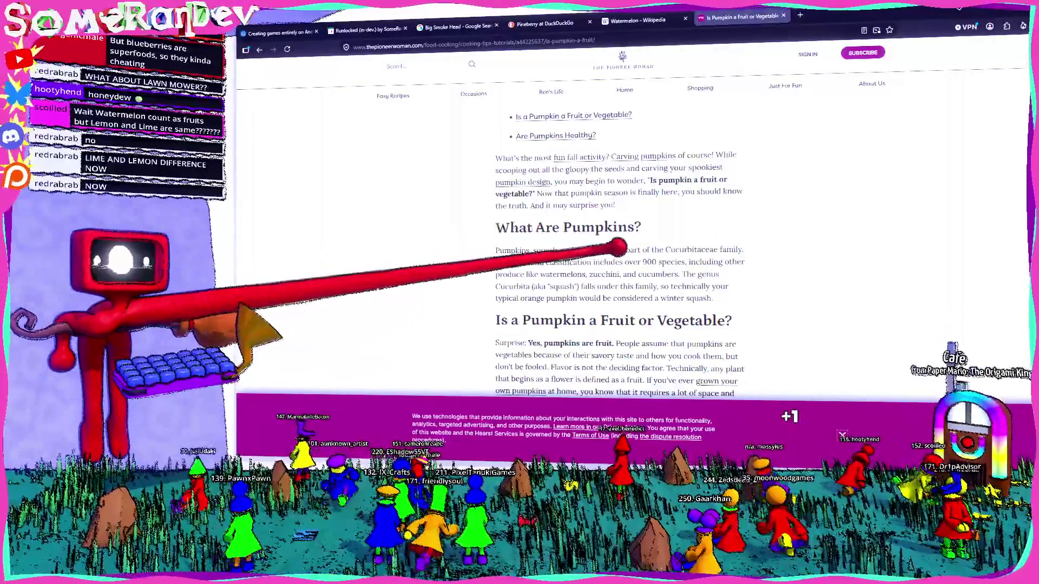
{"action": "double_click", "coordinate": [691, 249]}
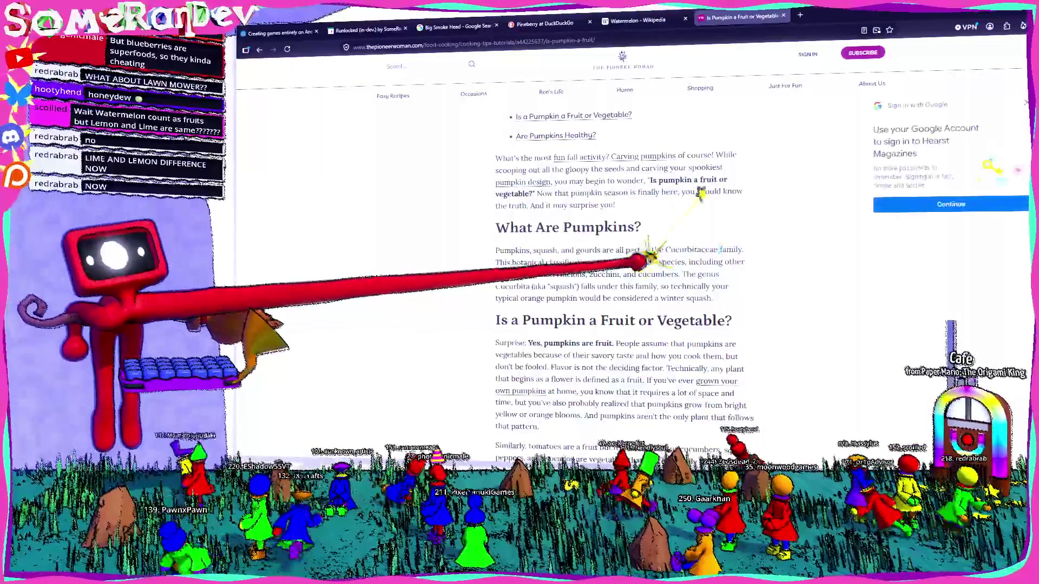
{"action": "mouse_move", "coordinate": [657, 261]}
{"action": "left_mouse_down"}
{"action": "mouse_move", "coordinate": [593, 262]}
{"action": "mouse_move", "coordinate": [604, 275]}
{"action": "left_mouse_up"}
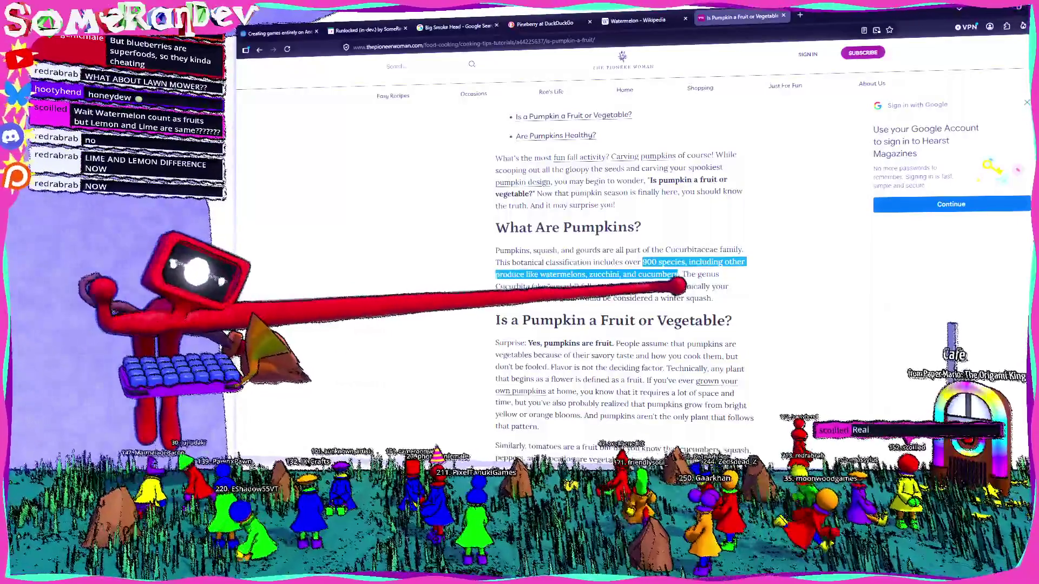
{"action": "left_click", "coordinate": [560, 262]}
{"action": "double_click", "coordinate": [568, 274]}
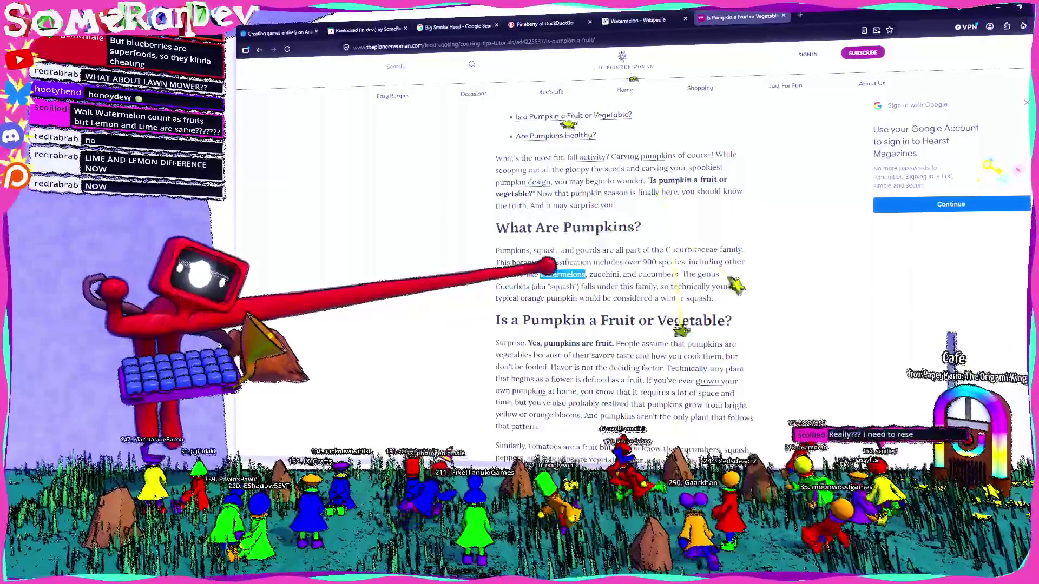
{"action": "scroll", "coordinate": [628, 264], "scroll_direction": "down", "scroll_amount": 3}
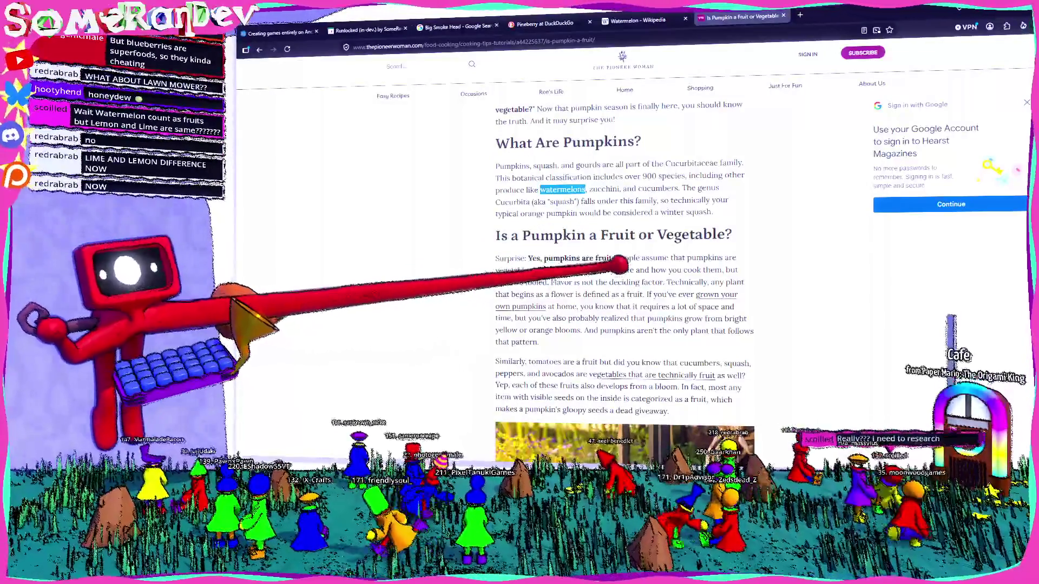
{"action": "scroll", "coordinate": [595, 271], "scroll_direction": "down", "scroll_amount": 5}
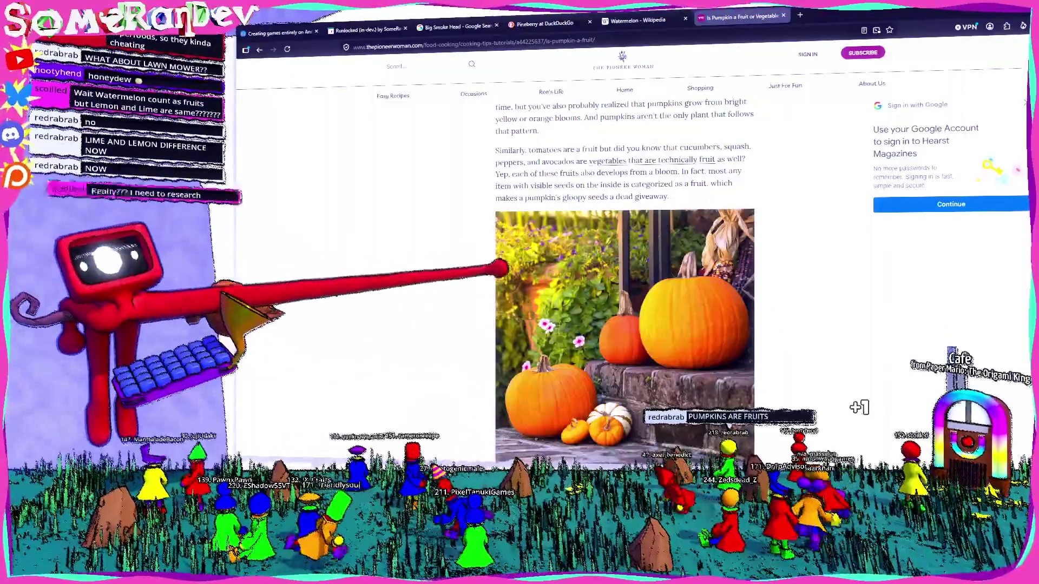
{"action": "left_click", "coordinate": [800, 32]}
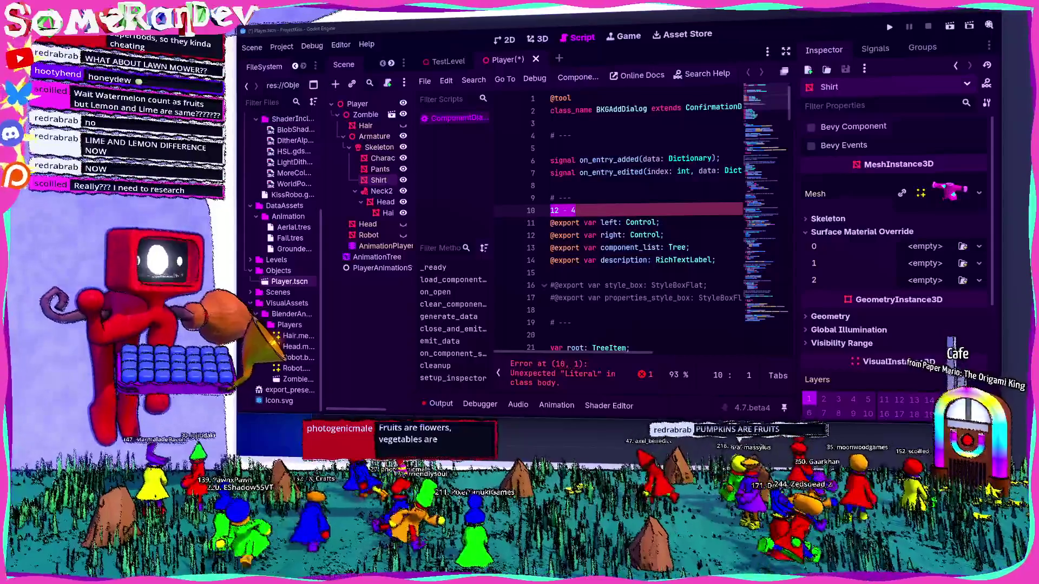
Delete the stray text on line 10 of the BKGAddDialog script and save it.
{"action": "left_click", "coordinate": [557, 211]}
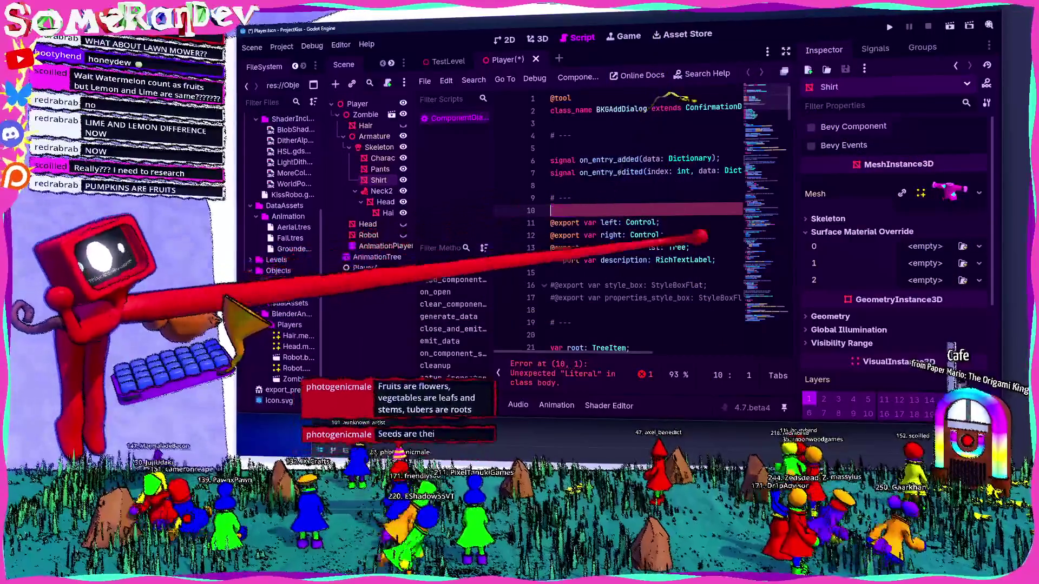
{"action": "key", "text": "BackSpace"}
{"action": "key", "text": "BackSpace"}
{"action": "key", "text": "Left"}
{"action": "key", "text": "ctrl+s"}
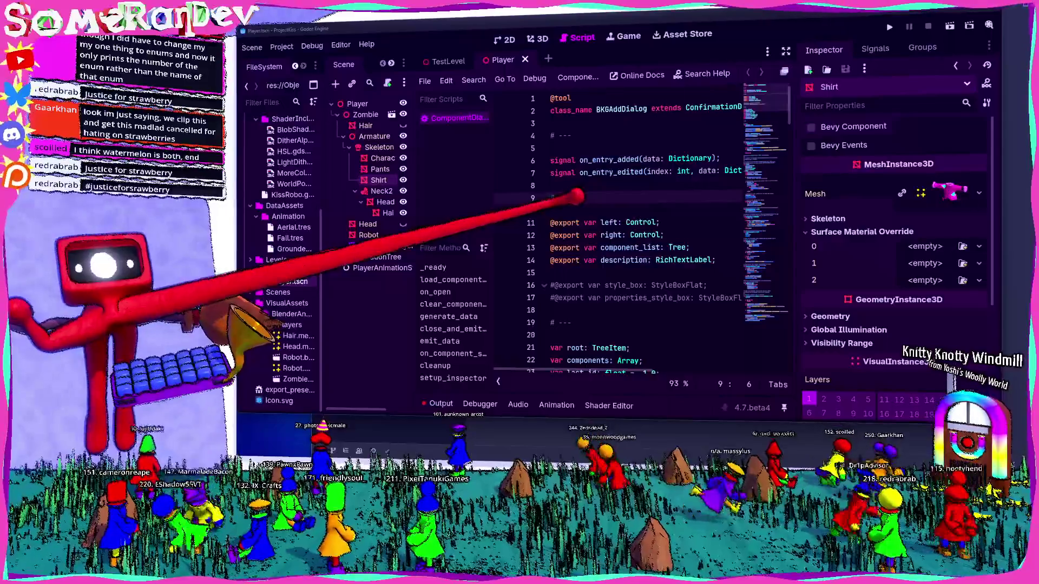
{"action": "mouse_move", "coordinate": [565, 222]}
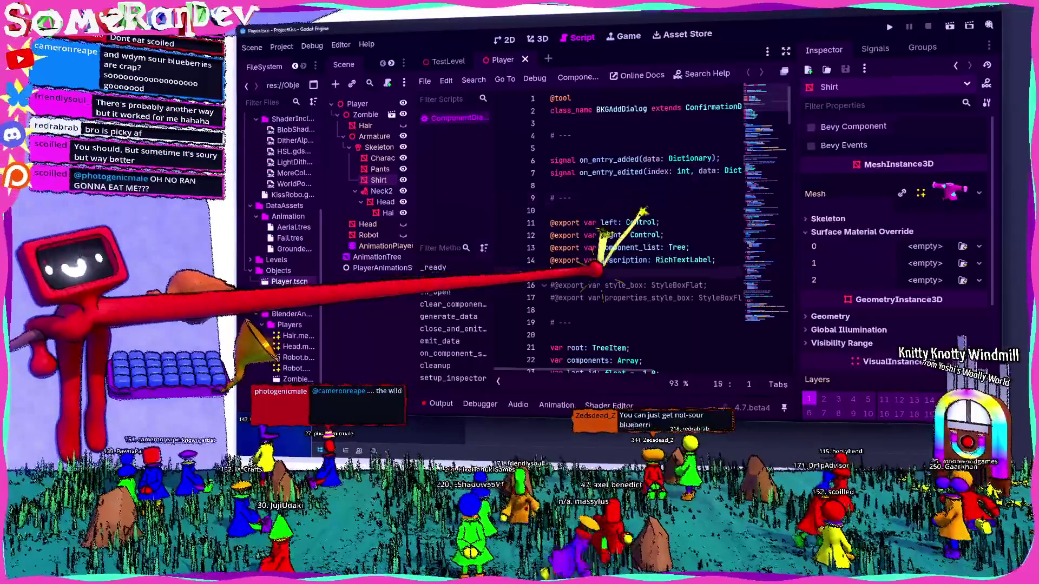
{"action": "left_click", "coordinate": [595, 272]}
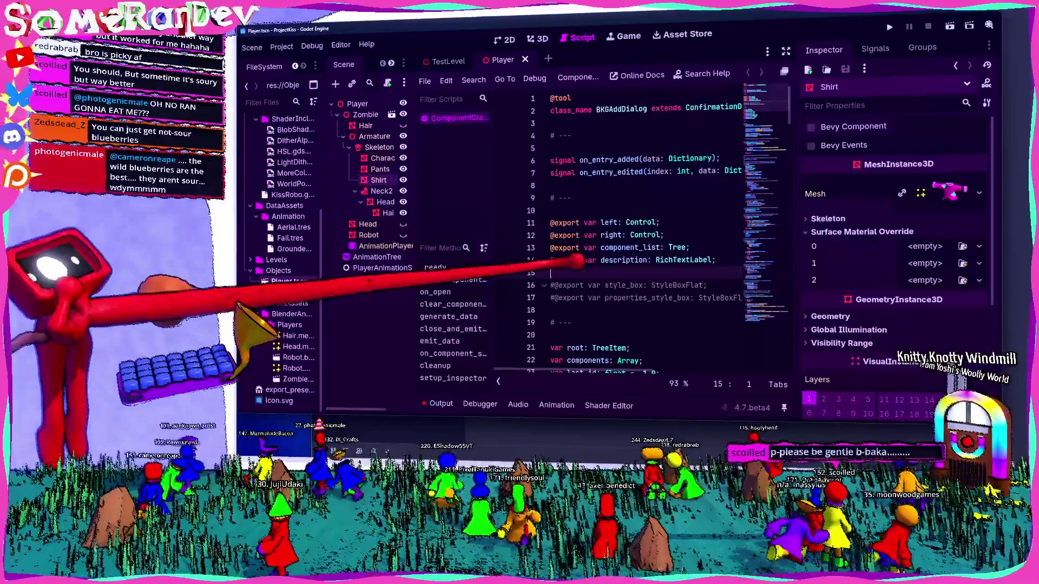
{"action": "scroll", "coordinate": [281, 259], "scroll_direction": "up", "scroll_amount": 5}
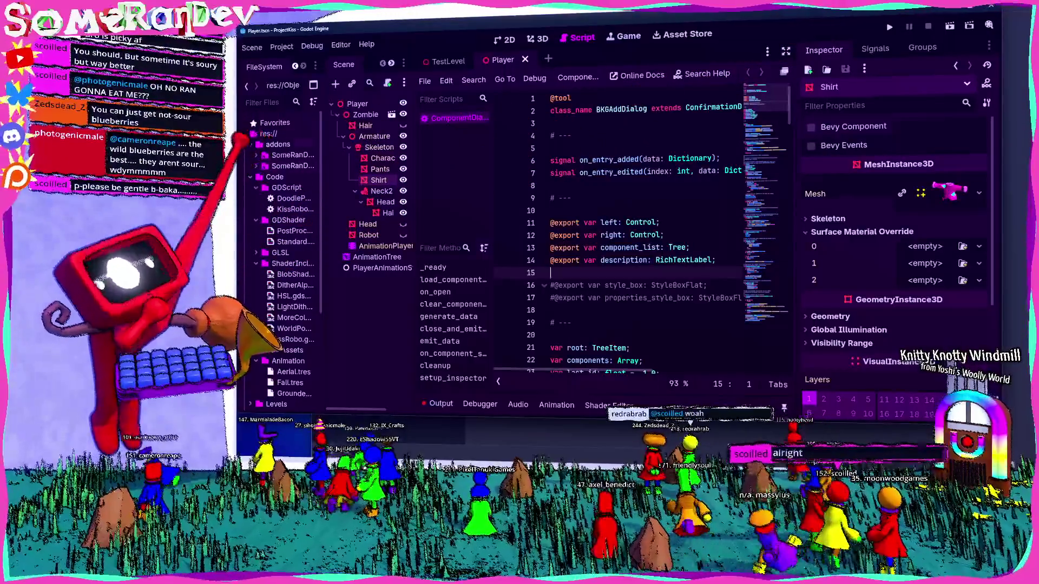
Open ComponentPropertyEditor.gd, EventPropertyEditor.gd and EditorProperty.gd, then expand EditorProperty.gd to a full-width code view.
{"action": "left_click_drag", "start_coordinate": [325, 244], "coordinate": [384, 243]}
{"action": "left_click", "coordinate": [257, 154]}
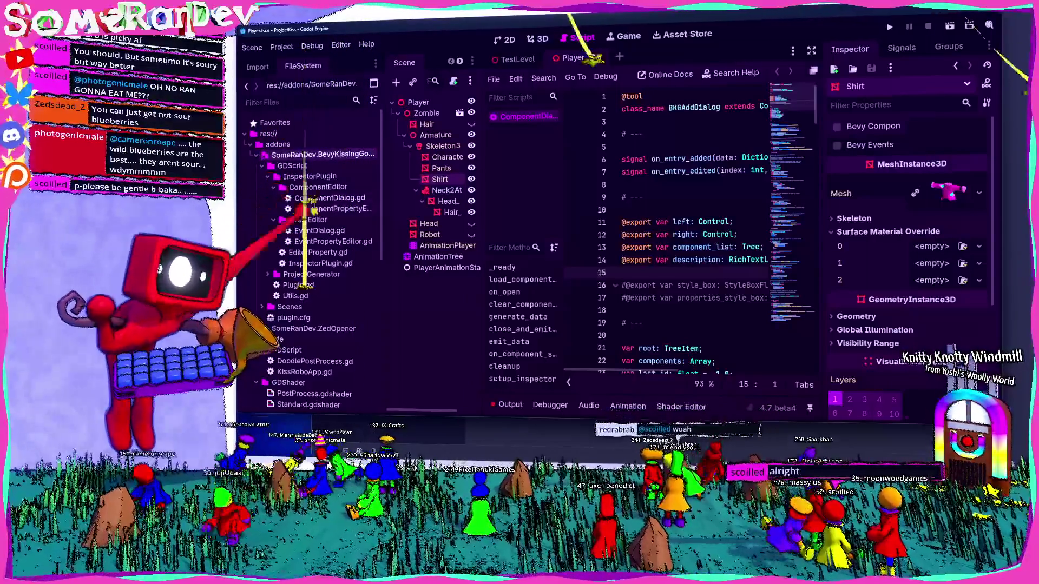
{"action": "double_click", "coordinate": [333, 209]}
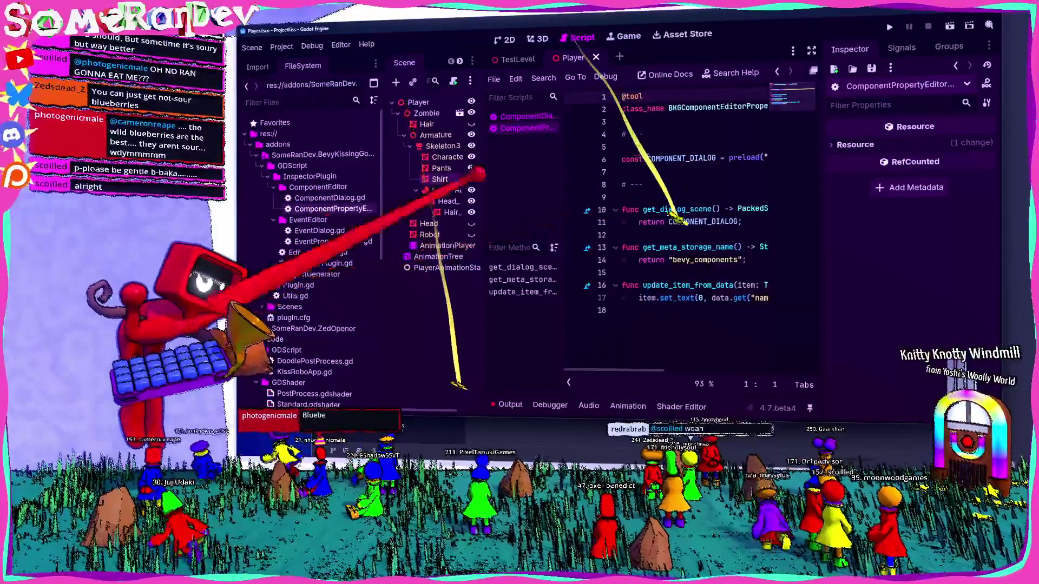
{"action": "double_click", "coordinate": [319, 241]}
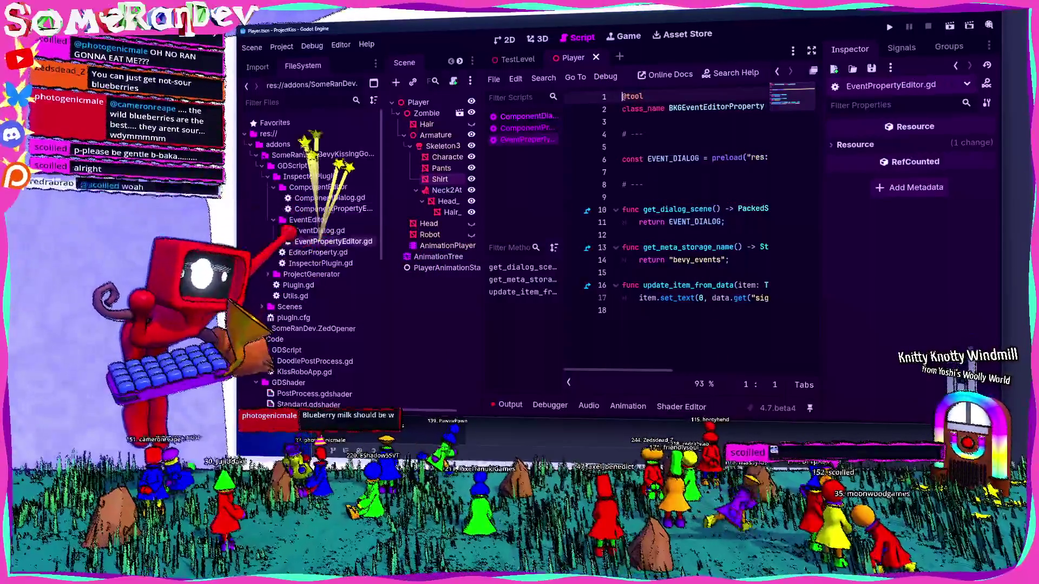
{"action": "double_click", "coordinate": [314, 253]}
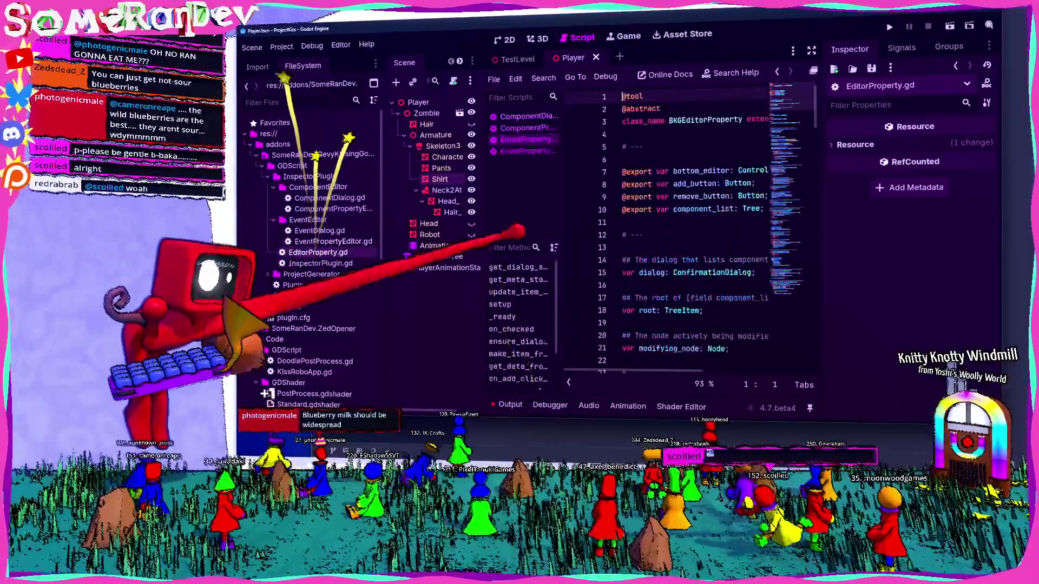
{"action": "scroll", "coordinate": [703, 163], "scroll_direction": "down", "scroll_amount": 15}
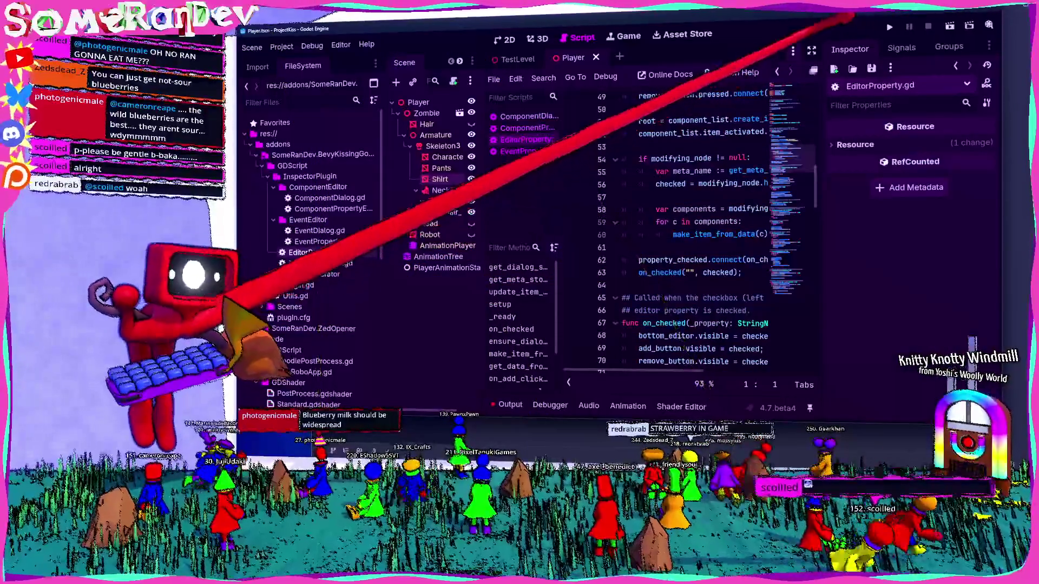
{"action": "left_click", "coordinate": [811, 50]}
{"action": "scroll", "coordinate": [495, 234], "scroll_direction": "down", "scroll_amount": 6}
{"action": "scroll", "coordinate": [495, 234], "scroll_direction": "up", "scroll_amount": 13}
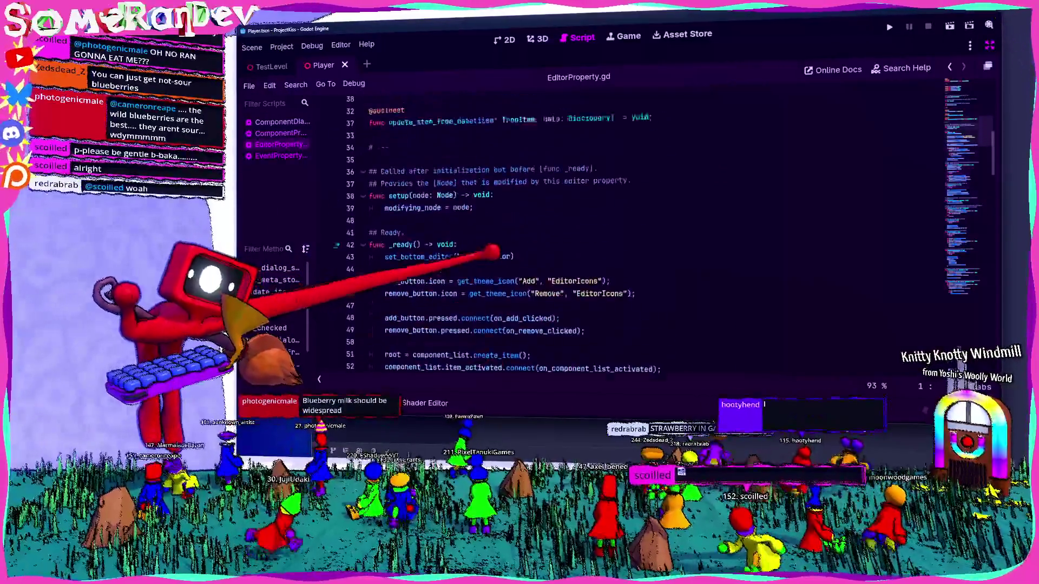
Glance at InspectorPlugin.gd, then reopen EditorProperty.gd in a full-width code view.
{"action": "left_click", "coordinate": [987, 64]}
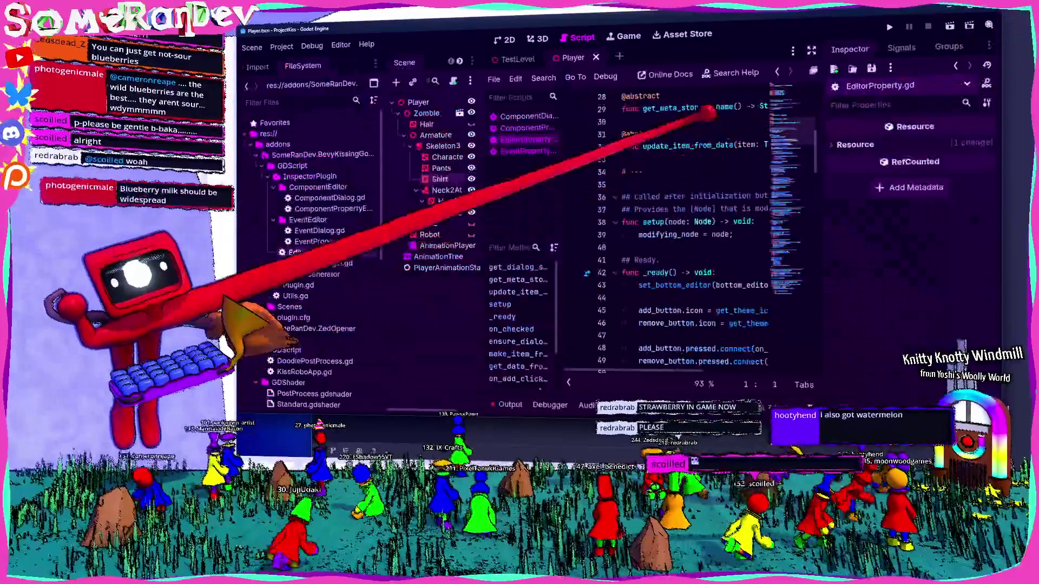
{"action": "double_click", "coordinate": [321, 264]}
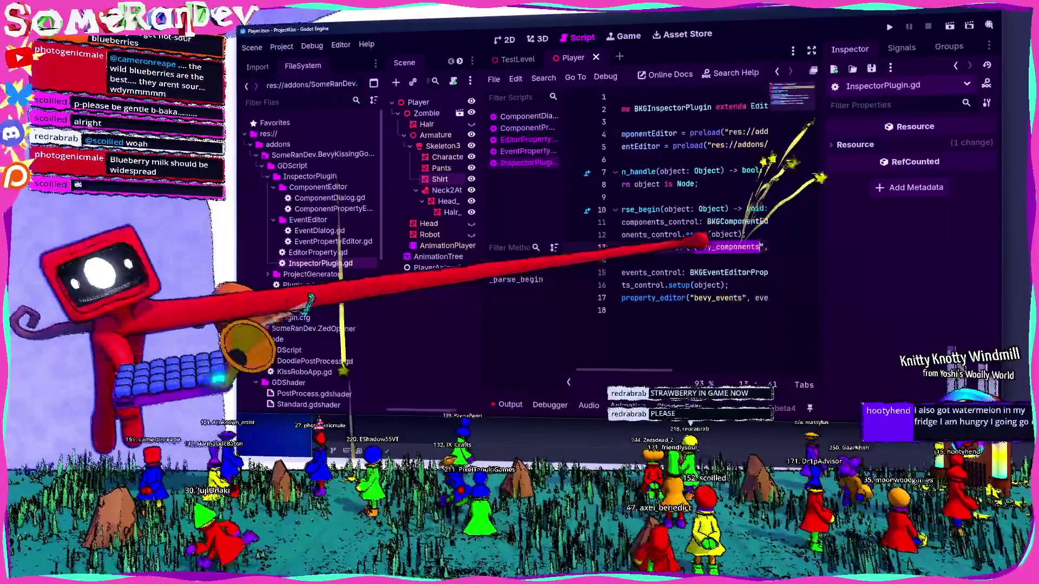
{"action": "double_click", "coordinate": [318, 252]}
{"action": "scroll", "coordinate": [676, 232], "scroll_direction": "down", "scroll_amount": 3}
{"action": "left_click", "coordinate": [811, 49]}
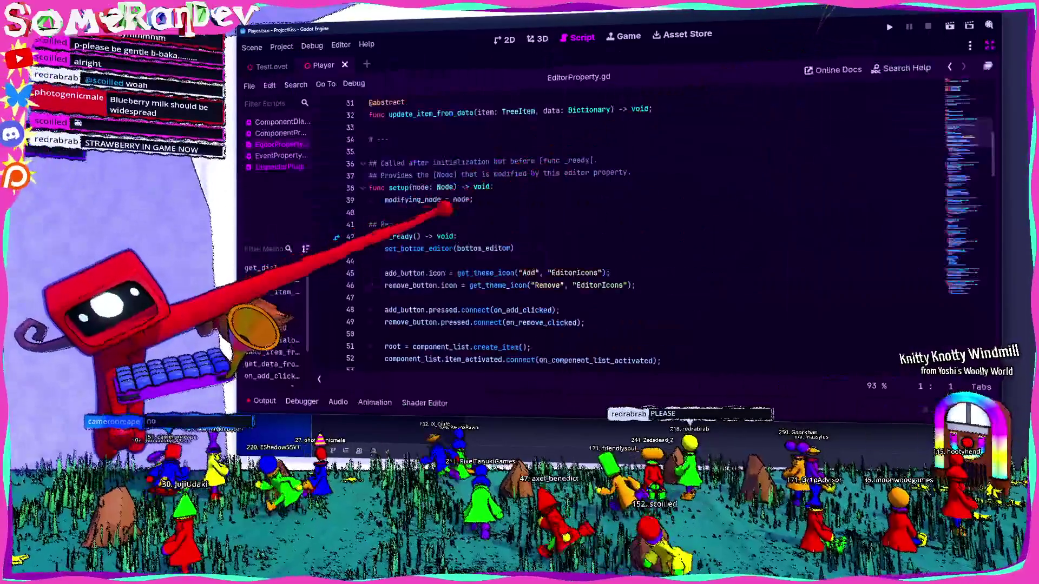
{"action": "scroll", "coordinate": [541, 244], "scroll_direction": "down", "scroll_amount": 2}
Read through EditorProperty.gd, selecting root on line 51, modifying_node on line 54 and EditorProperty on line 3.
{"action": "left_click", "coordinate": [424, 173]}
{"action": "key", "text": "Down"}
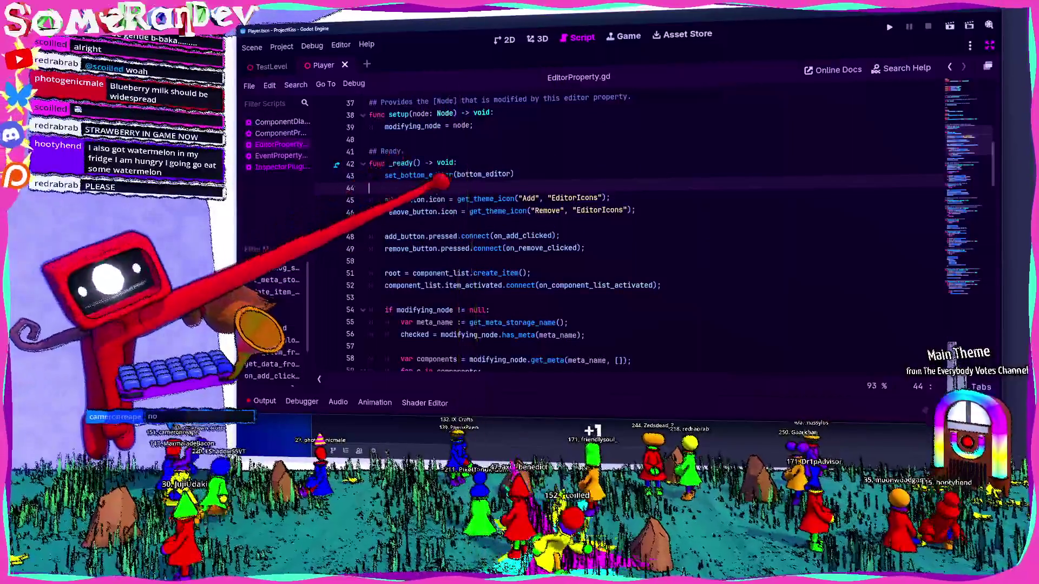
{"action": "scroll", "coordinate": [541, 233], "scroll_direction": "down", "scroll_amount": 2}
{"action": "double_click", "coordinate": [392, 200]}
{"action": "scroll", "coordinate": [541, 233], "scroll_direction": "down", "scroll_amount": 2}
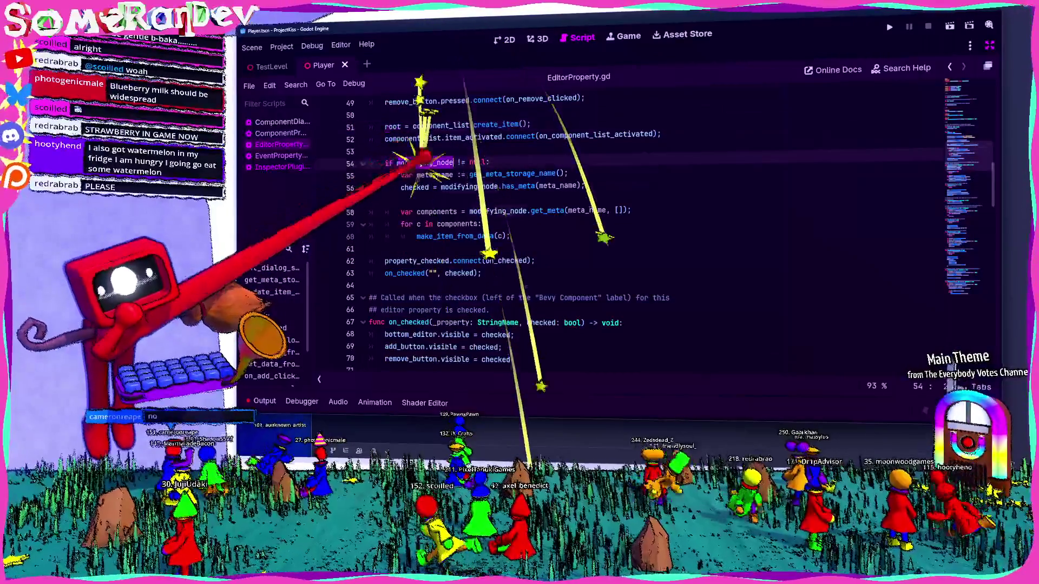
{"action": "double_click", "coordinate": [425, 162]}
{"action": "scroll", "coordinate": [541, 233], "scroll_direction": "up", "scroll_amount": 16}
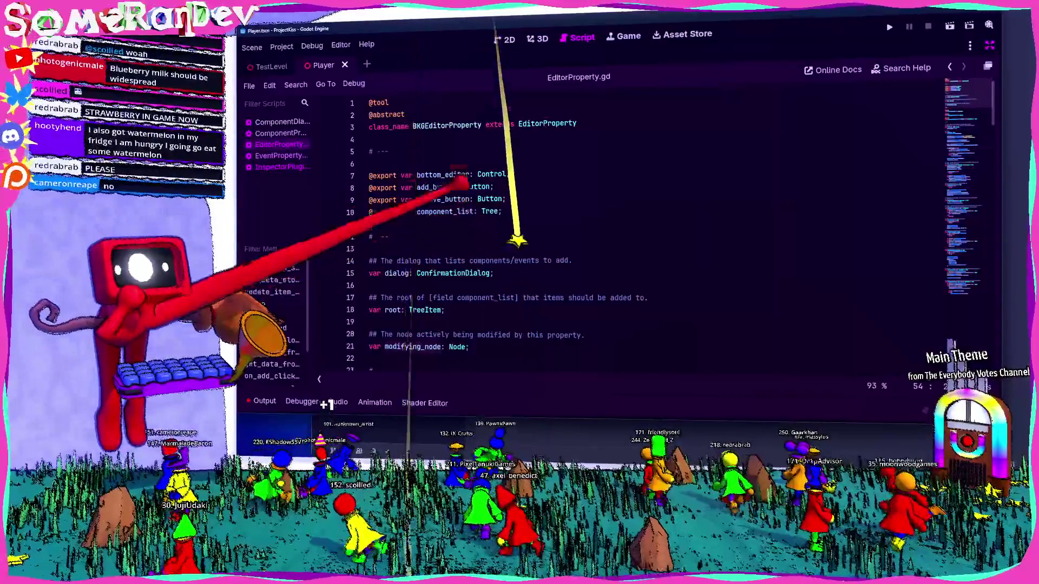
{"action": "double_click", "coordinate": [547, 124]}
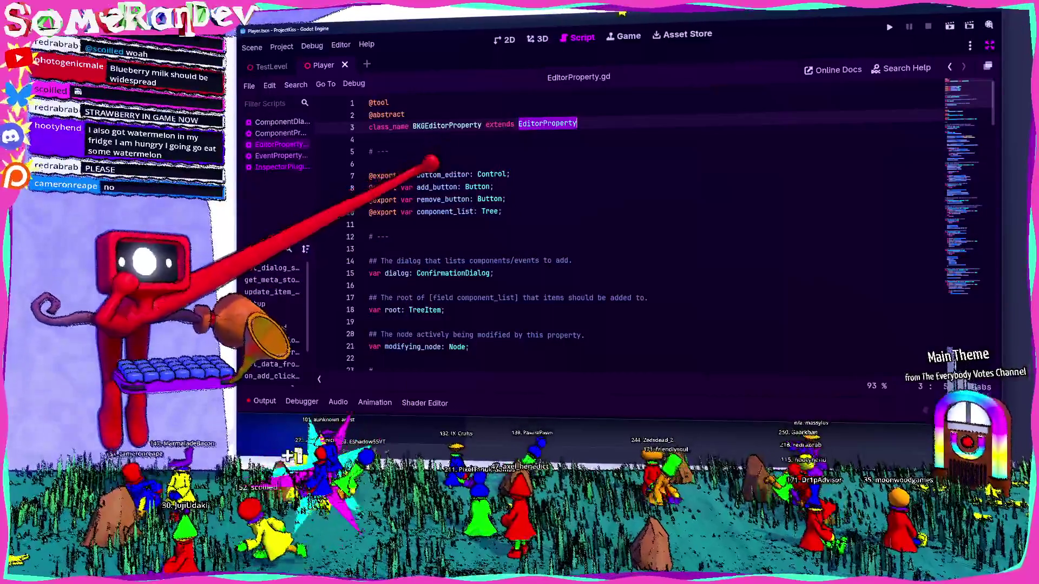
Search for bottom_editor to reach its set_bottom_editor call, then restore the side docks.
{"action": "double_click", "coordinate": [443, 174]}
{"action": "key", "text": "ctrl+f"}
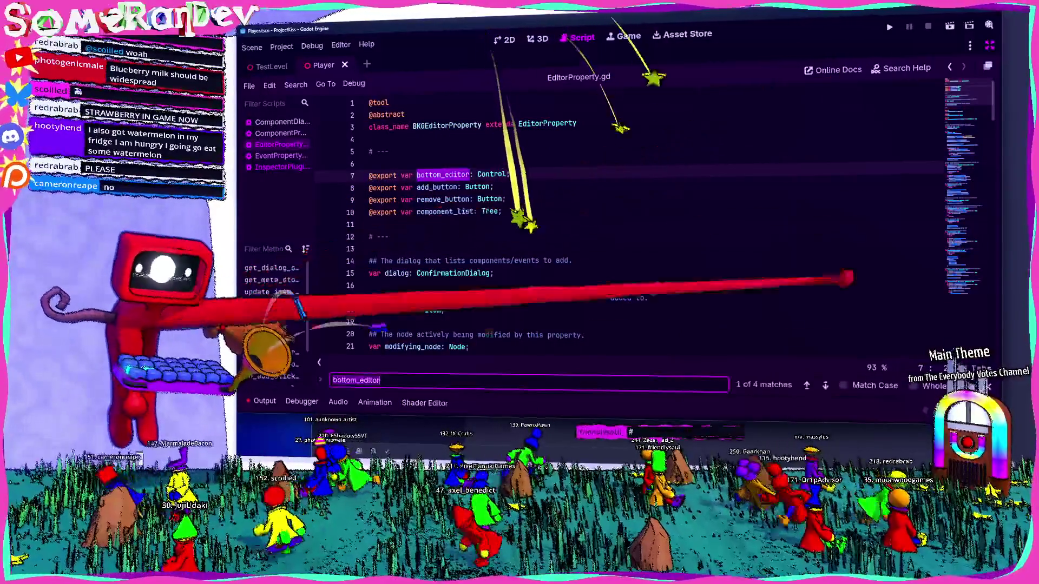
{"action": "key", "text": "Return"}
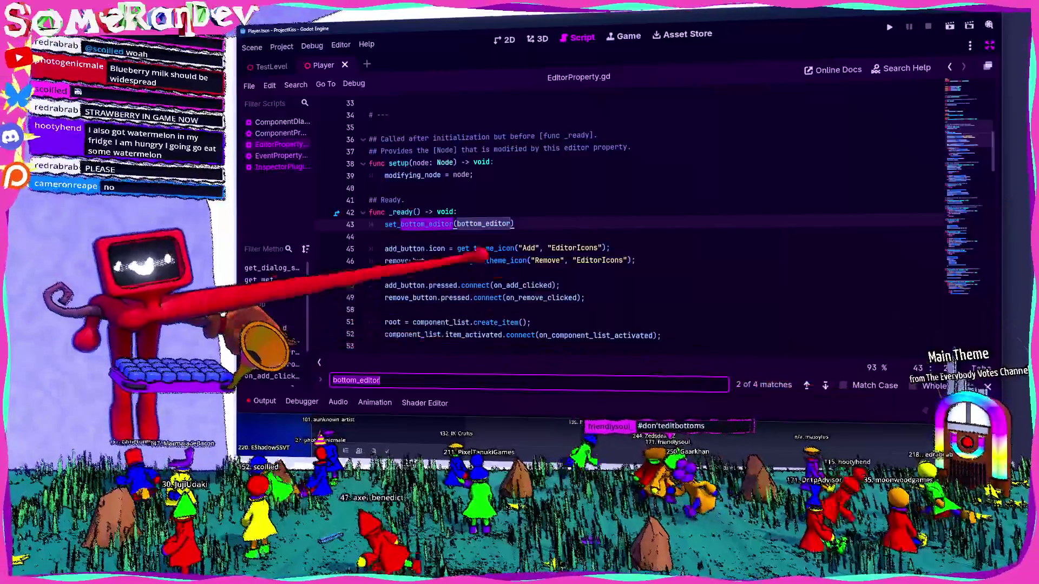
{"action": "mouse_move", "coordinate": [427, 223]}
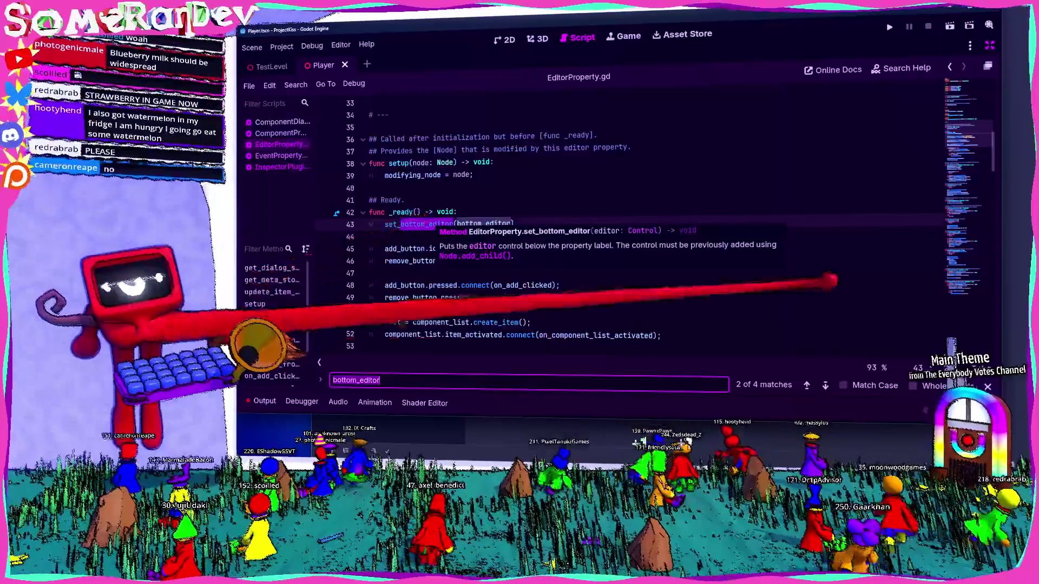
{"action": "left_click", "coordinate": [988, 65]}
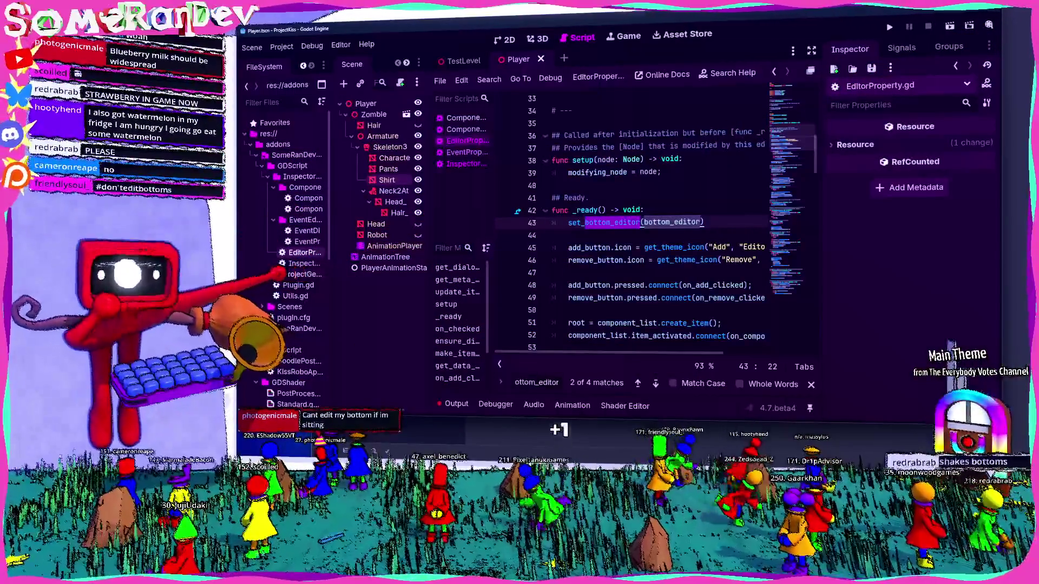
Widen the FileSystem dock, open ComponentPropertyEditor.gd, then open ComponentDialog.gd.
{"action": "left_click_drag", "start_coordinate": [334, 140], "coordinate": [378, 81]}
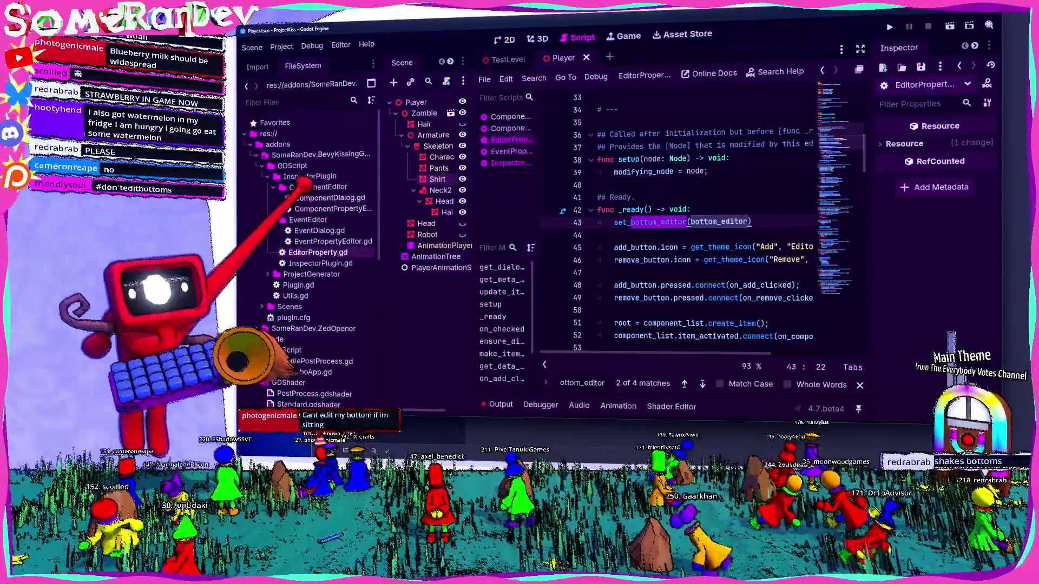
{"action": "double_click", "coordinate": [333, 209]}
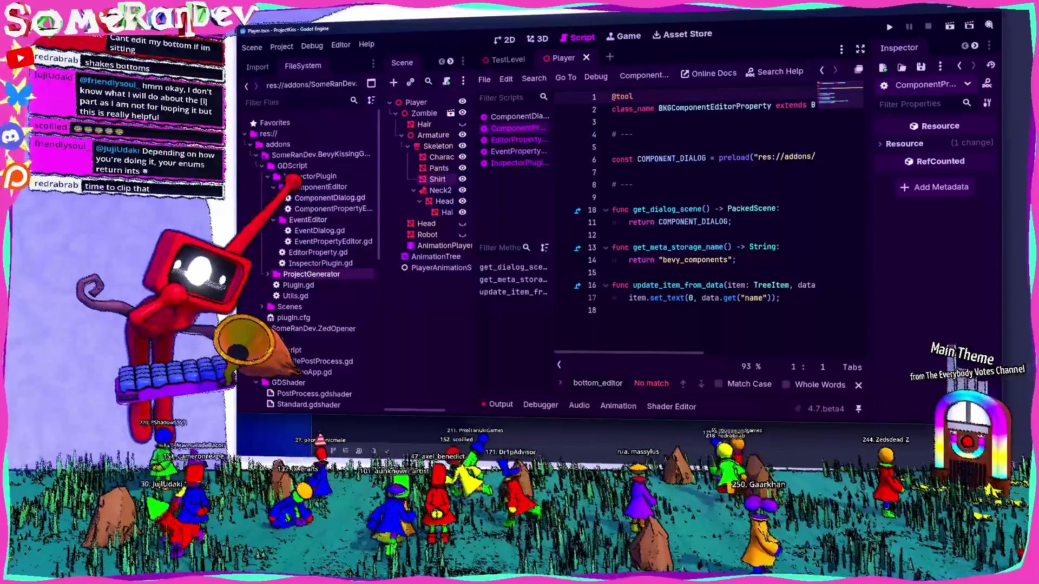
{"action": "double_click", "coordinate": [329, 198]}
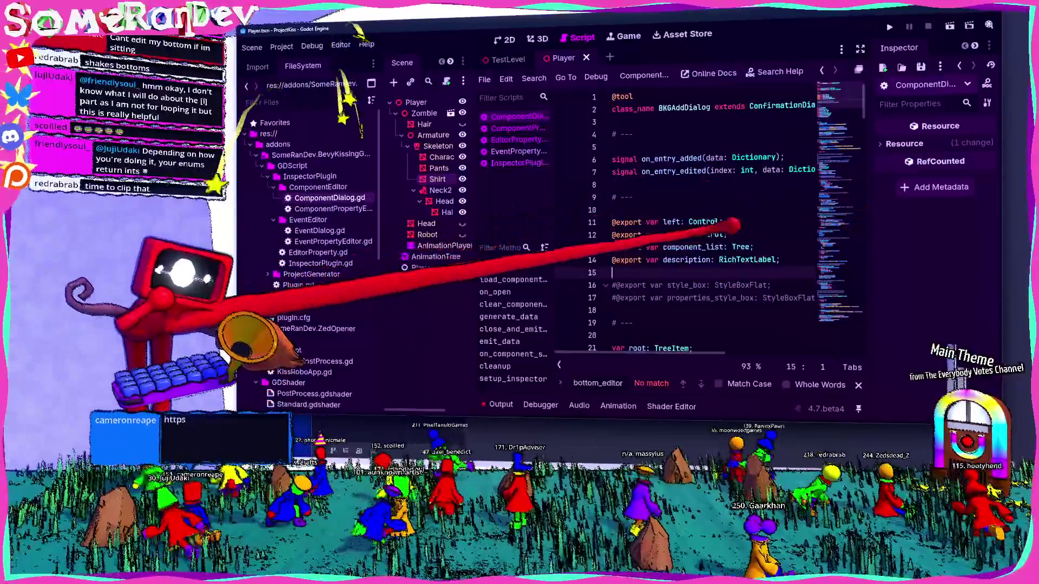
Read load_components_if_necessary and on_open in ComponentDialog.gd, toggling distraction-free mode, then start Find in Files.
{"action": "scroll", "coordinate": [703, 216], "scroll_direction": "down", "scroll_amount": 10}
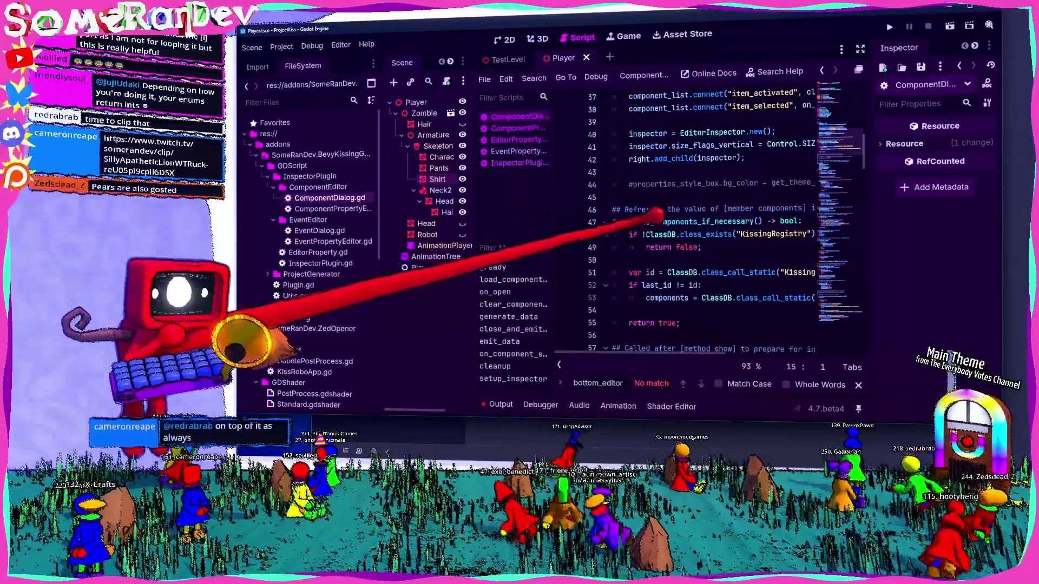
{"action": "left_click", "coordinate": [657, 221]}
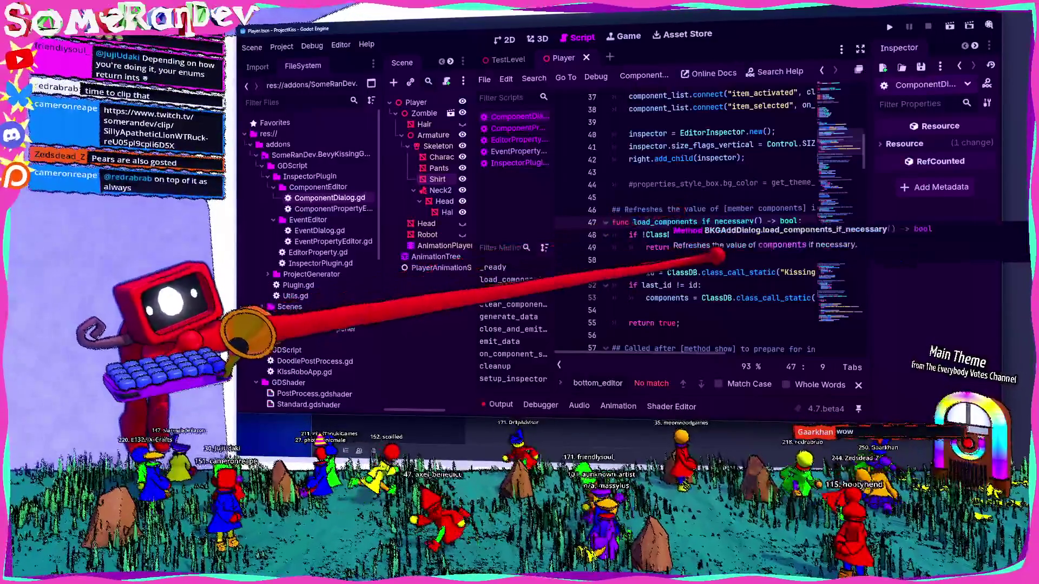
{"action": "left_click", "coordinate": [698, 172]}
{"action": "scroll", "coordinate": [698, 173], "scroll_direction": "down", "scroll_amount": 9}
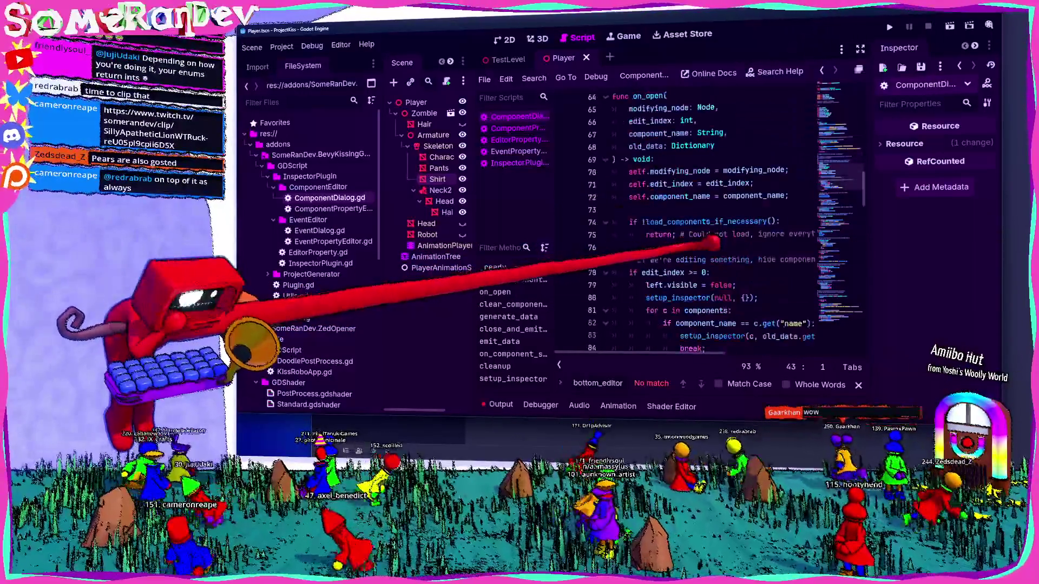
{"action": "key", "text": "ctrl+shift+F11"}
{"action": "scroll", "coordinate": [595, 217], "scroll_direction": "up", "scroll_amount": 20}
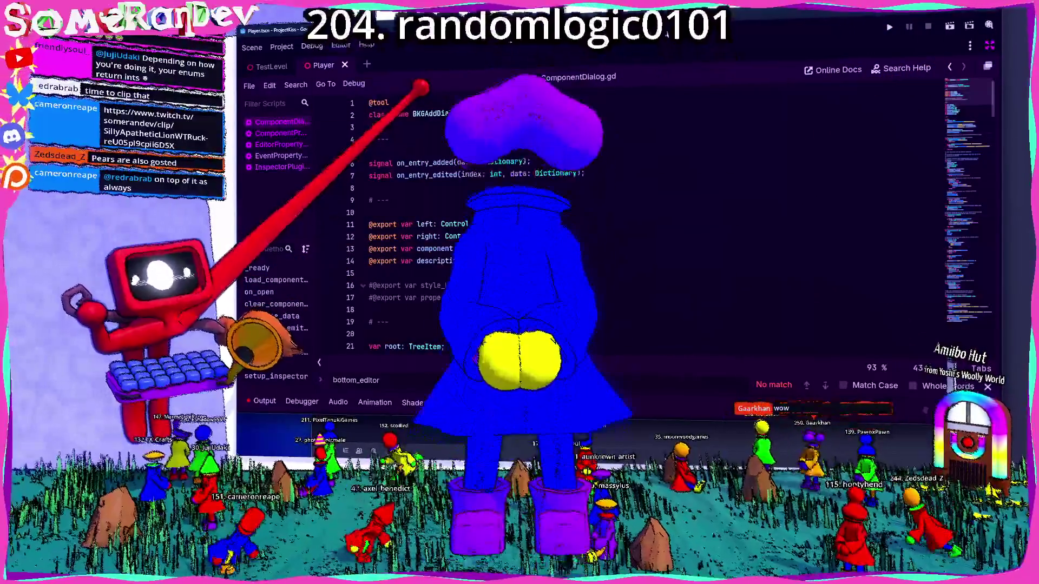
{"action": "key", "text": "ctrl+shift+F11"}
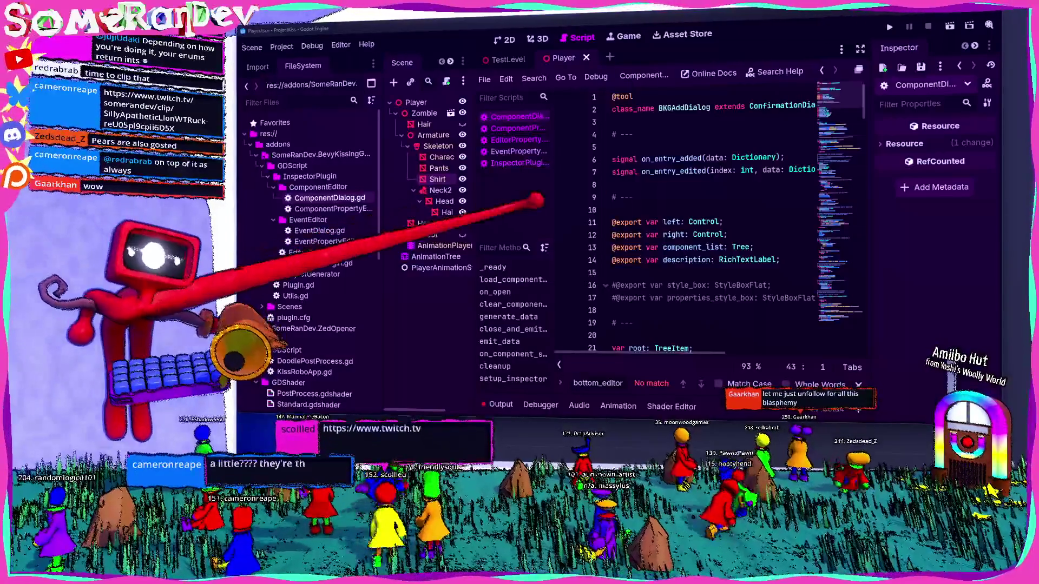
{"action": "left_click", "coordinate": [442, 157]}
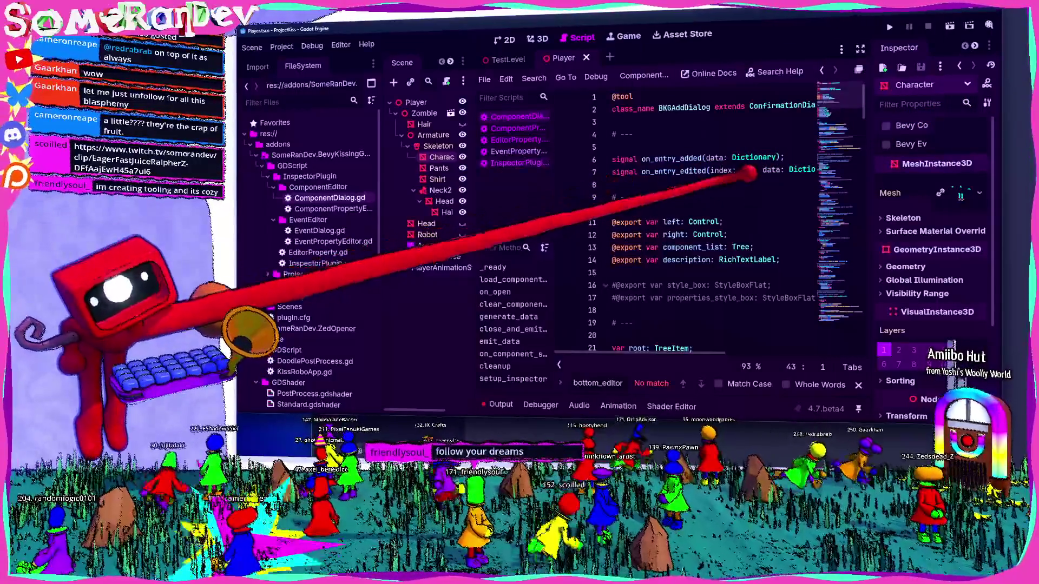
{"action": "key", "text": "ctrl+shift+f"}
Find 'Bevy Components' across the project and open the ComponentEditorProperty scene.
{"action": "type", "text": "Bevy C"}
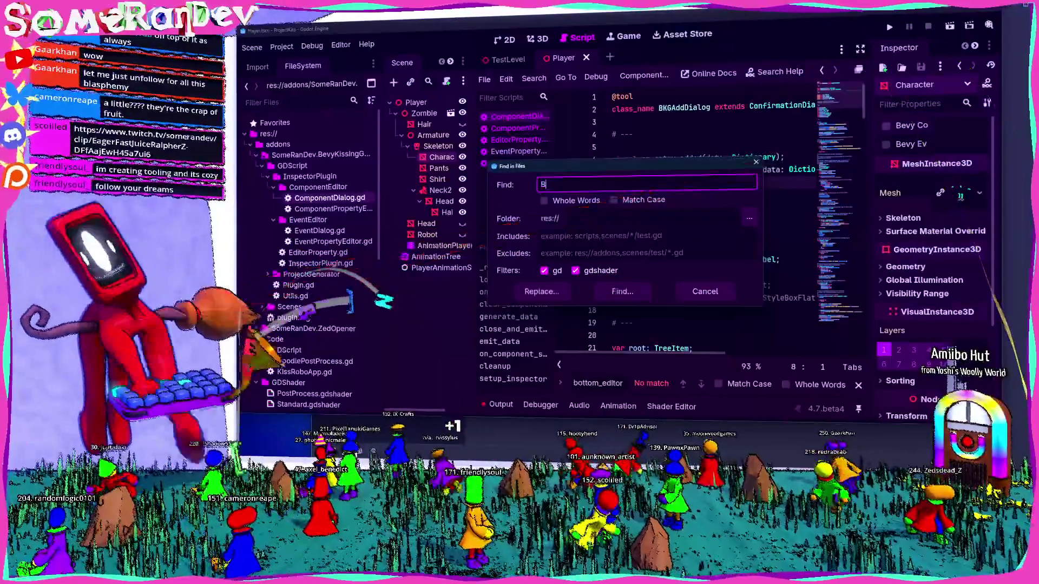
{"action": "type", "text": "omponents"}
{"action": "key", "text": "Return"}
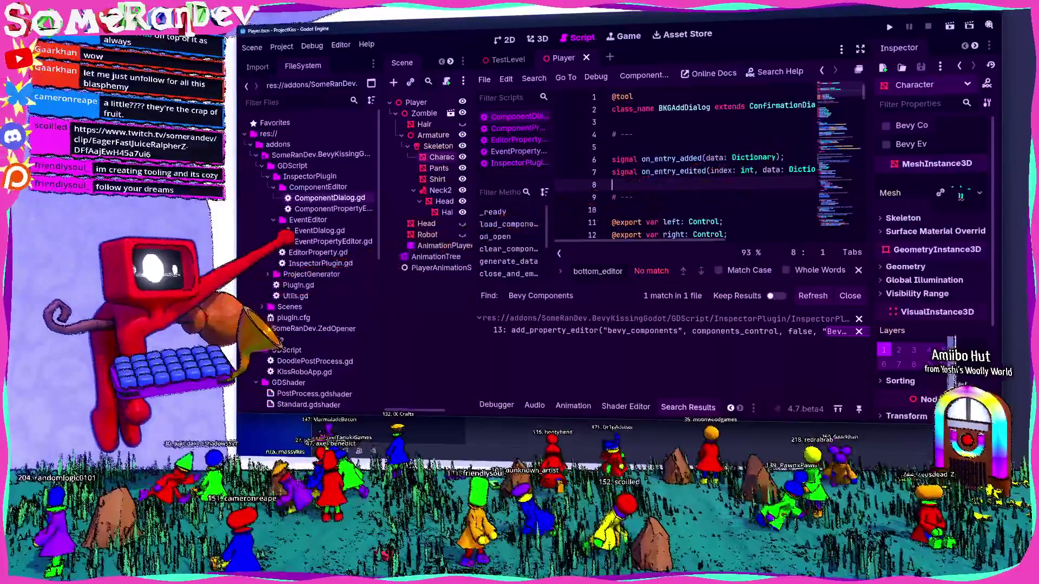
{"action": "scroll", "coordinate": [319, 249], "scroll_direction": "down", "scroll_amount": 2}
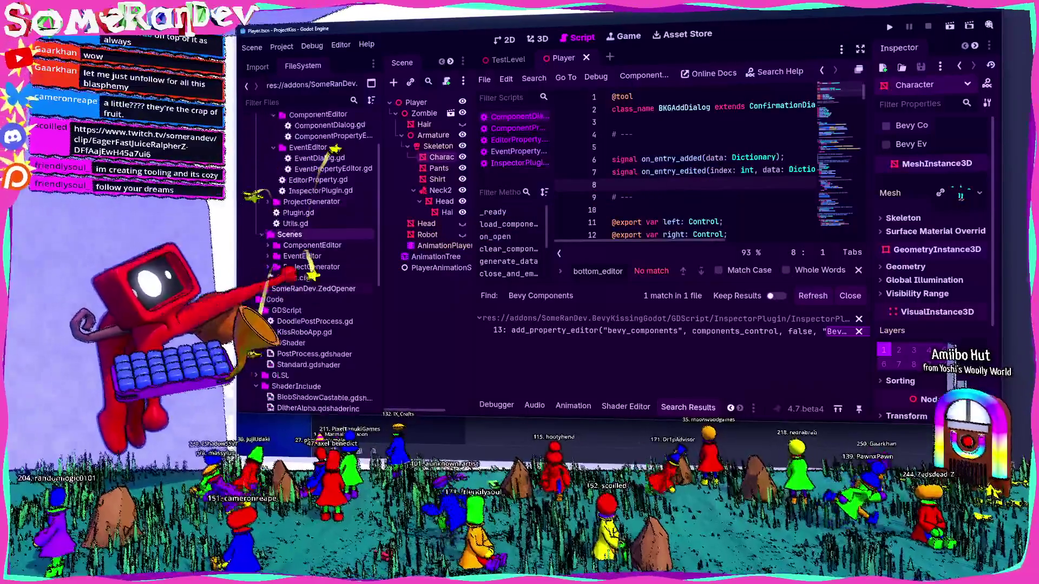
{"action": "double_click", "coordinate": [312, 245]}
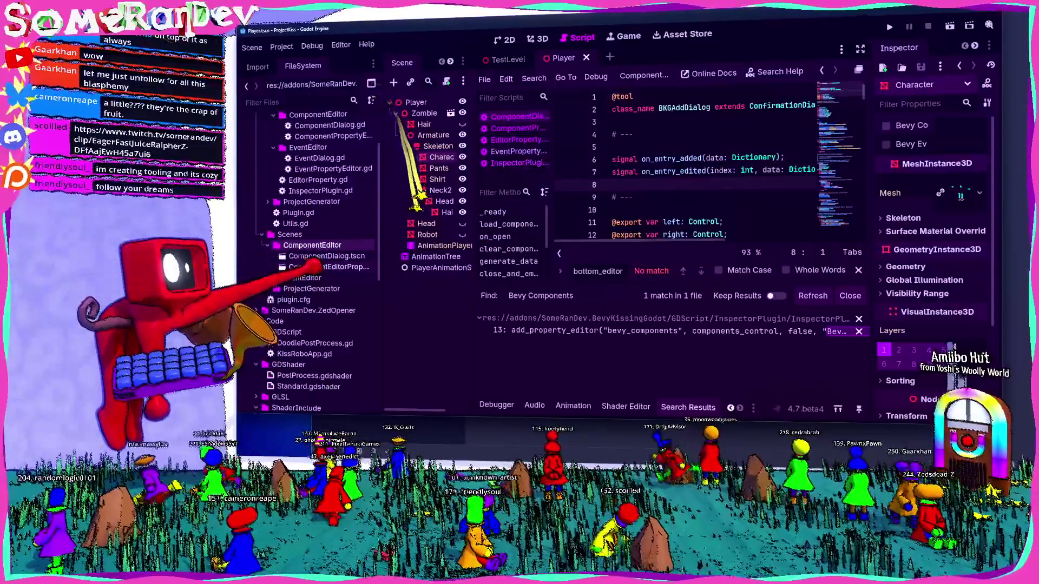
{"action": "double_click", "coordinate": [328, 267]}
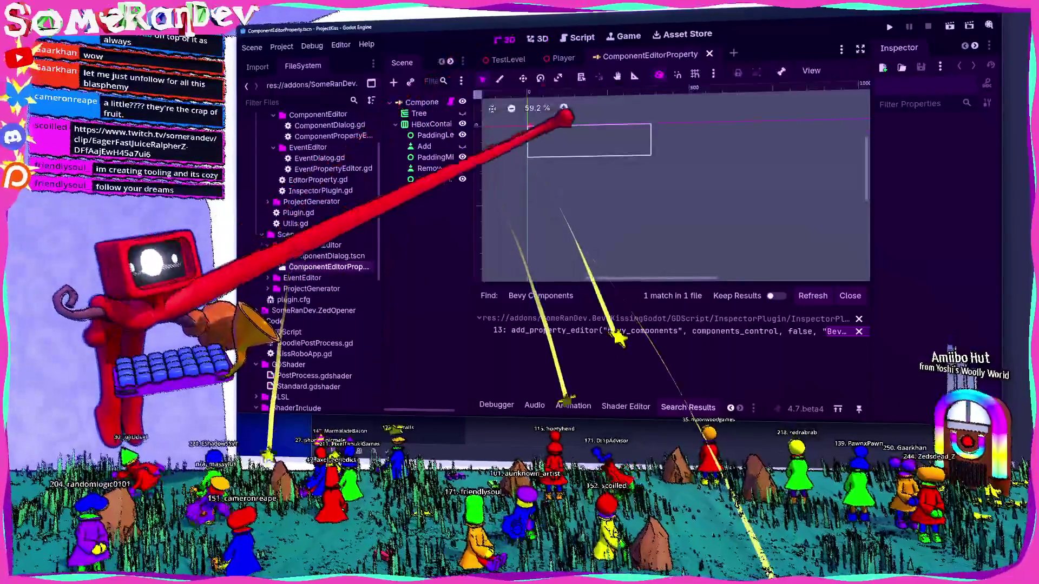
Widen the scene tree and open the ComponentEditor root node's attached script.
{"action": "left_click_drag", "start_coordinate": [472, 125], "coordinate": [512, 130]}
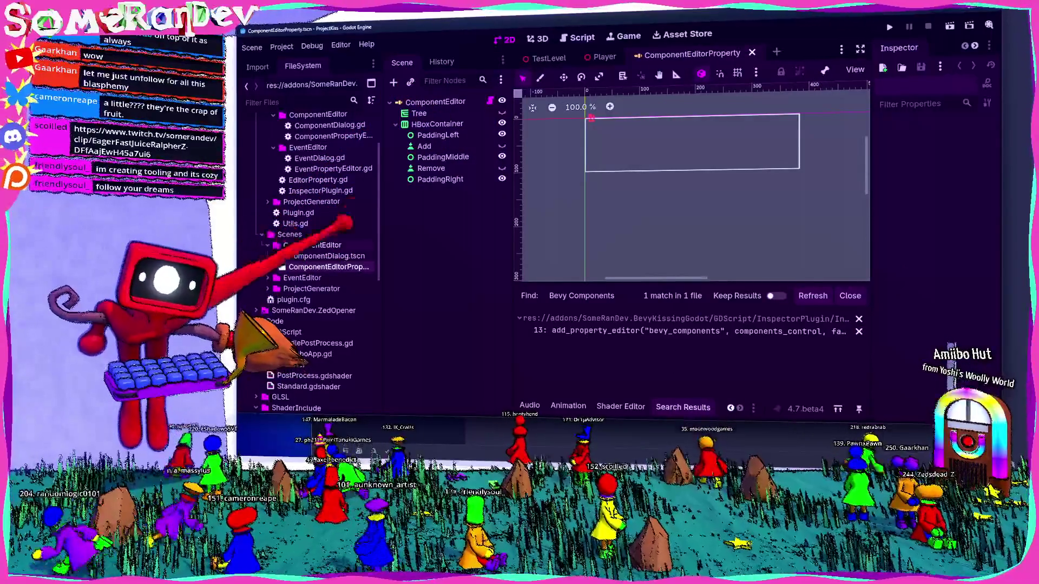
{"action": "left_click", "coordinate": [435, 101]}
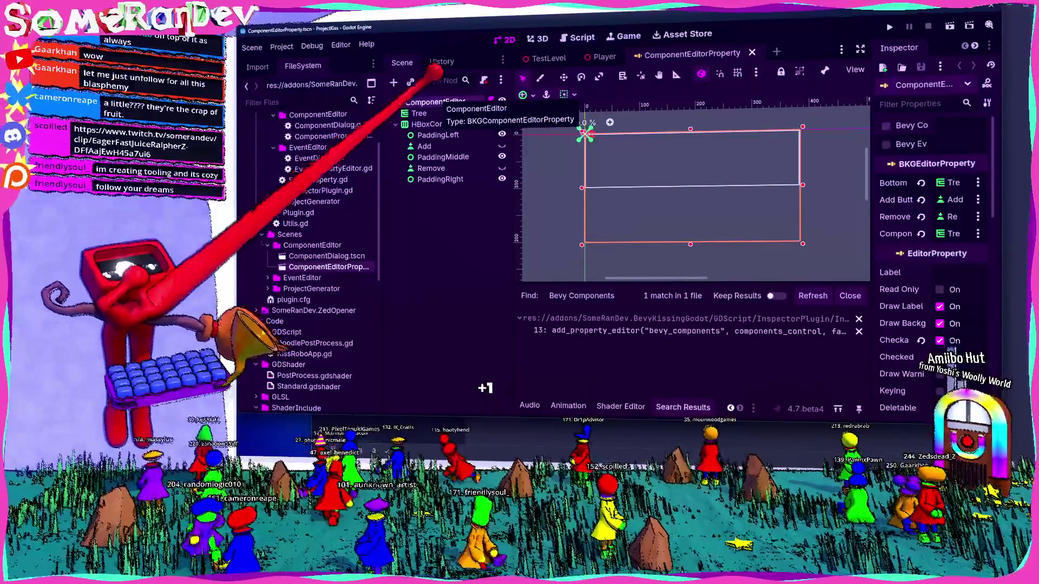
{"action": "left_click", "coordinate": [491, 100]}
{"action": "left_click_drag", "start_coordinate": [640, 185], "coordinate": [684, 209]}
{"action": "scroll", "coordinate": [684, 173], "scroll_direction": "down", "scroll_amount": 2}
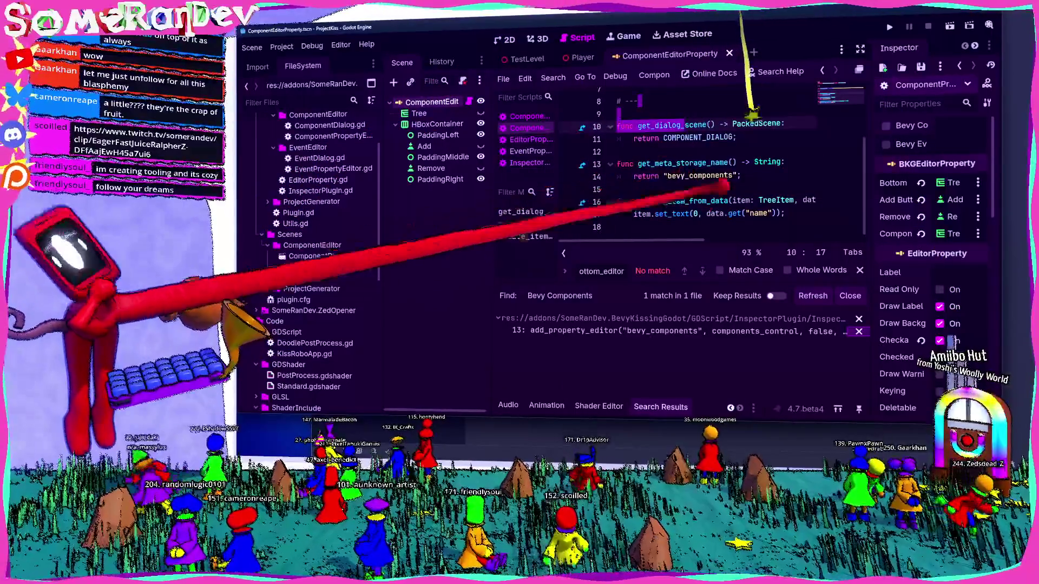
{"action": "left_click", "coordinate": [688, 150]}
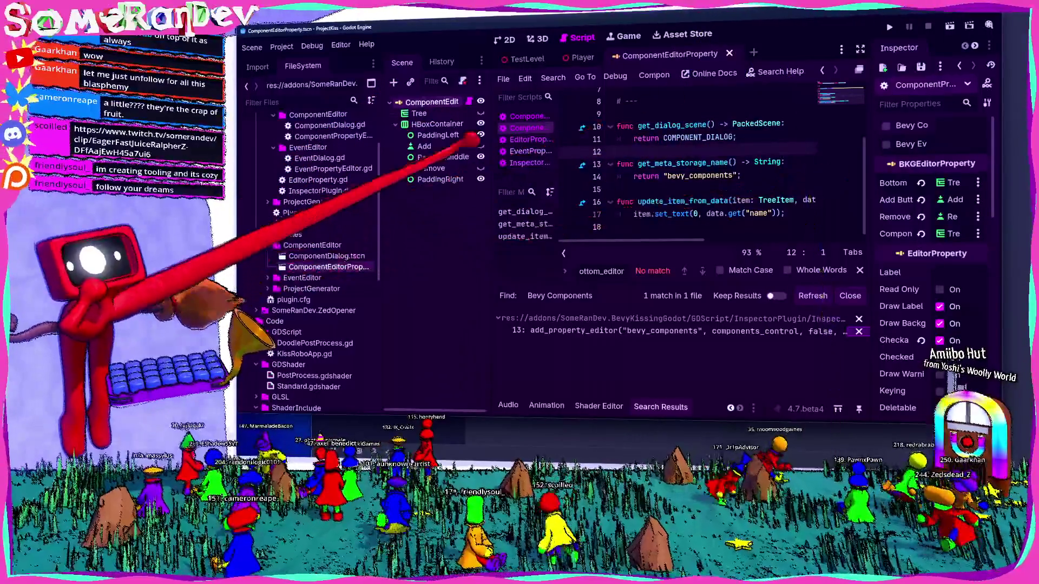
Inspect the Add button and root node, check the root's Signals, and return to the script.
{"action": "left_click", "coordinate": [424, 146]}
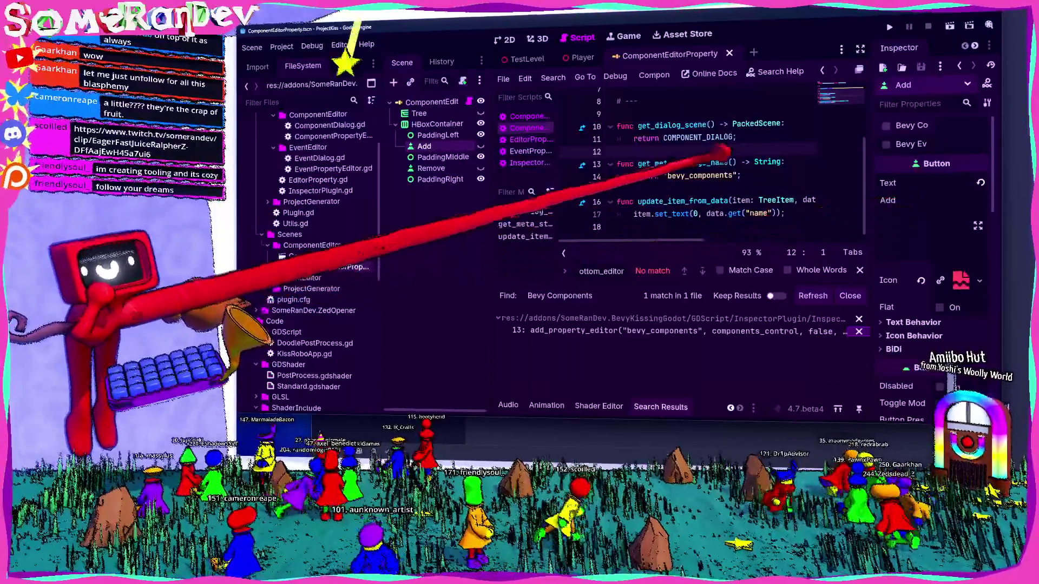
{"action": "scroll", "coordinate": [698, 151], "scroll_direction": "up", "scroll_amount": 3}
{"action": "left_click", "coordinate": [457, 103]}
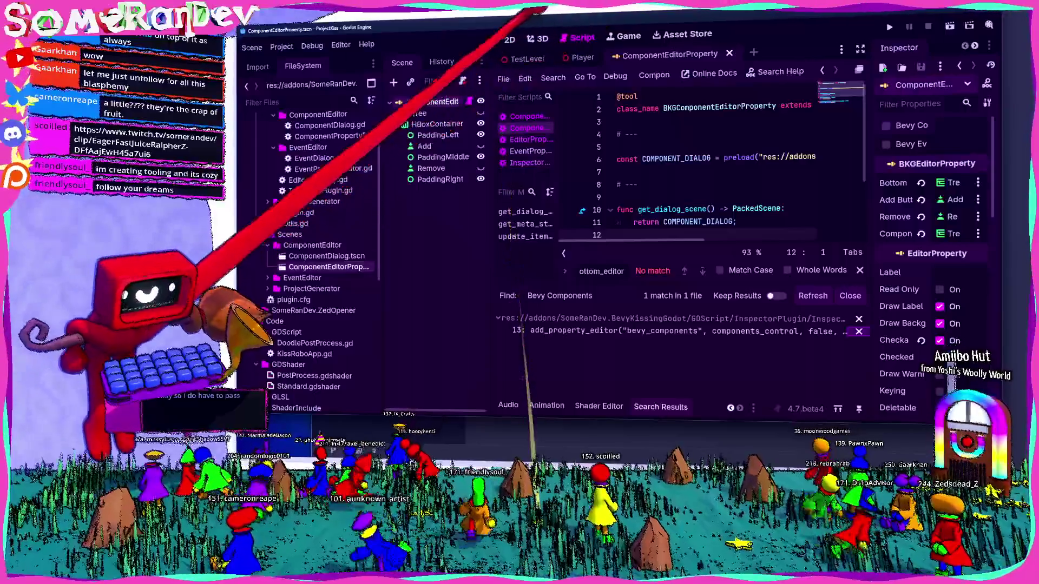
{"action": "left_click", "coordinate": [503, 39]}
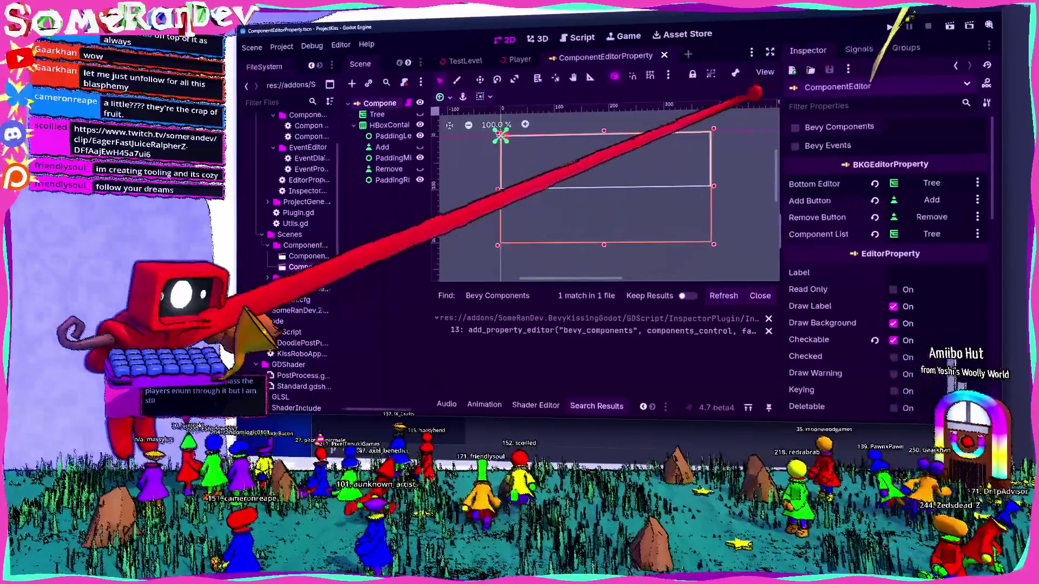
{"action": "left_click", "coordinate": [839, 49]}
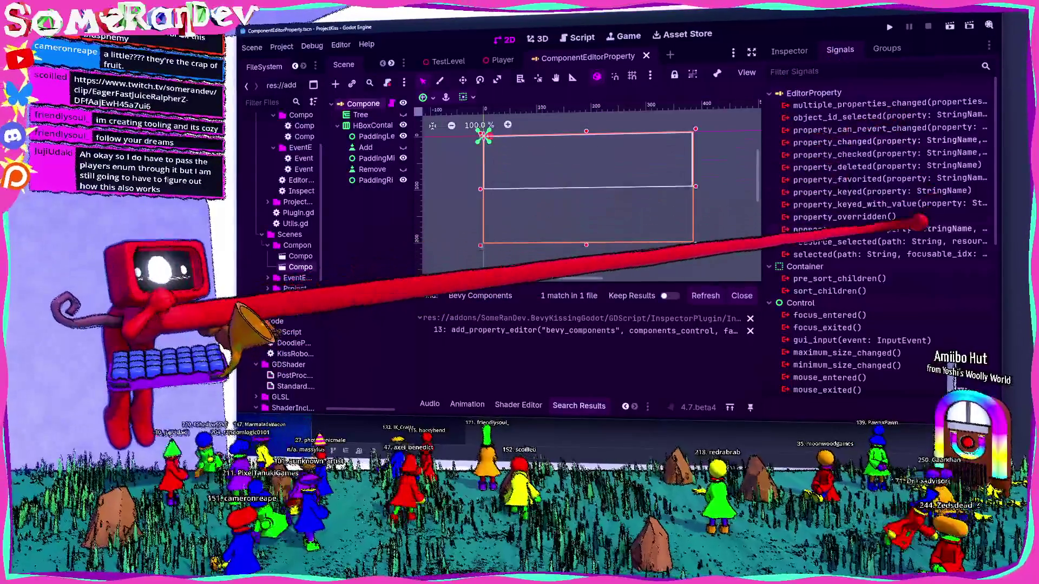
{"action": "left_click", "coordinate": [391, 103]}
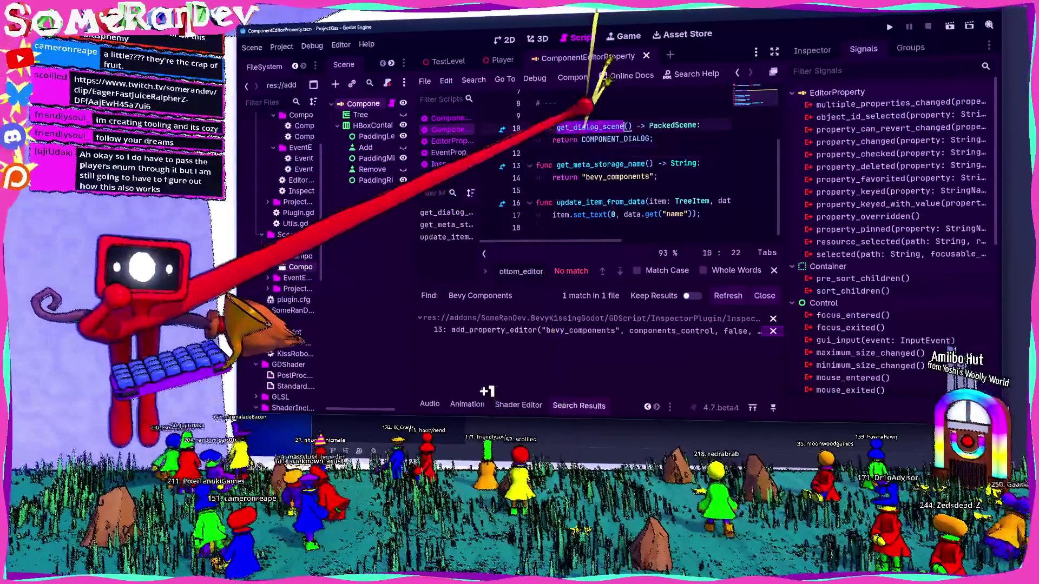
Rename the misspelled get_gete_storage_name function to get_meta_storage_name.
{"action": "double_click", "coordinate": [592, 138]}
{"action": "double_click", "coordinate": [595, 165]}
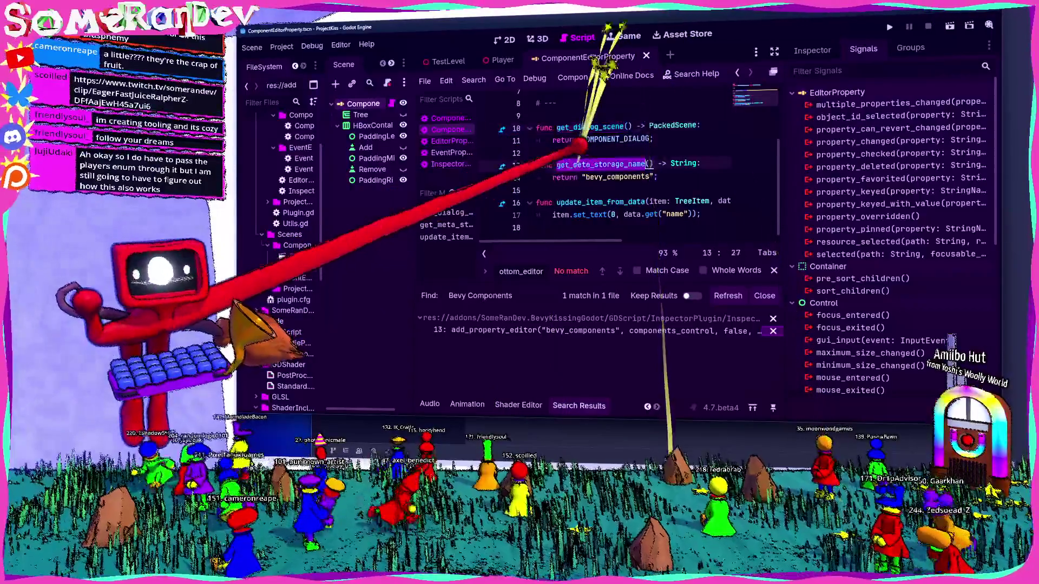
{"action": "type", "text": "get_meta_storage_name"}
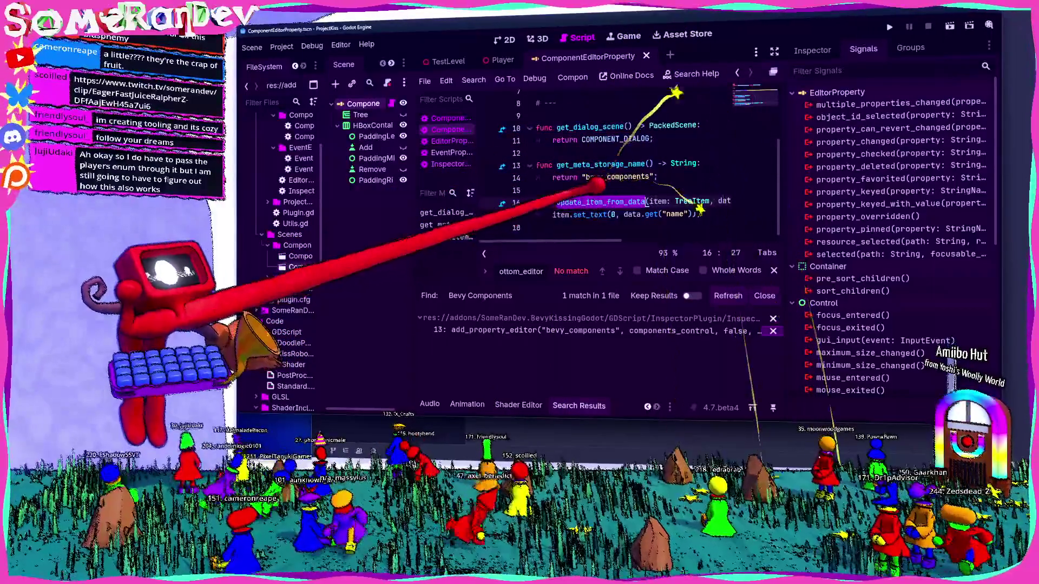
Search the project for get_dialog_scene and open its EditorProperty.gd call in distraction-free mode.
{"action": "double_click", "coordinate": [590, 126]}
{"action": "key", "text": "ctrl+shift+f"}
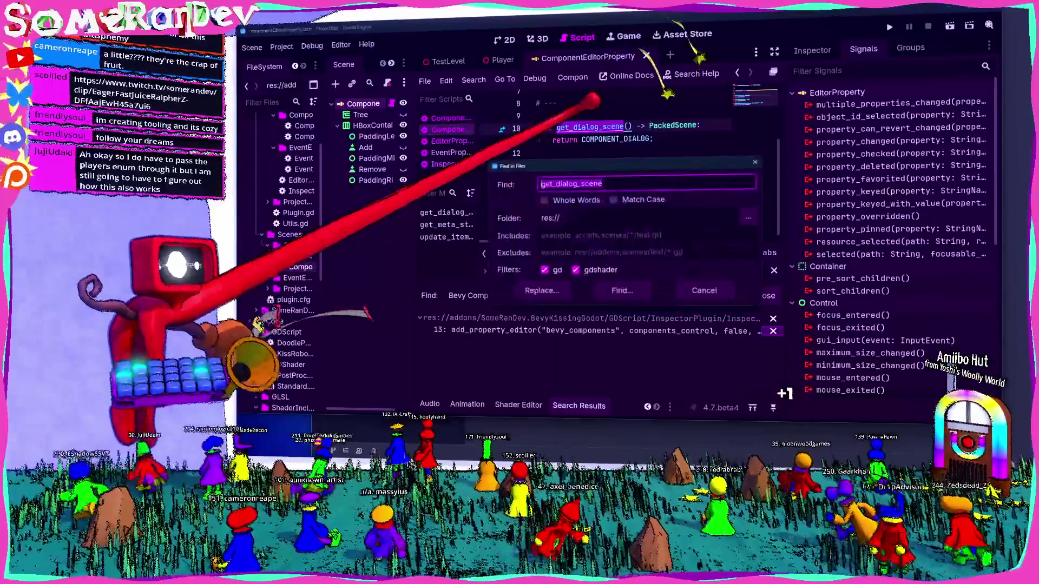
{"action": "key", "text": "Return"}
{"action": "key", "text": "ctrl+shift+f"}
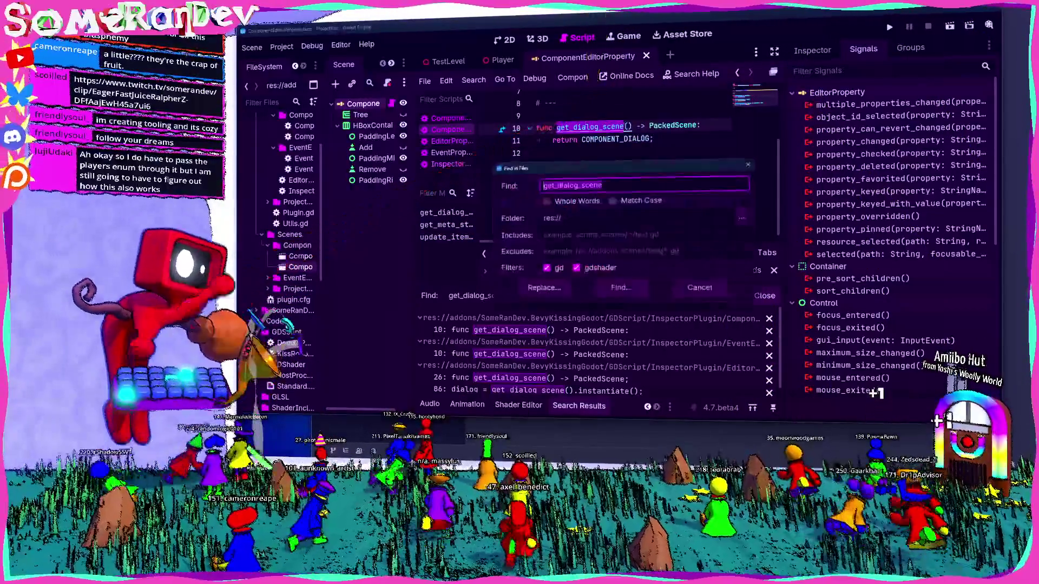
{"action": "key", "text": "Return"}
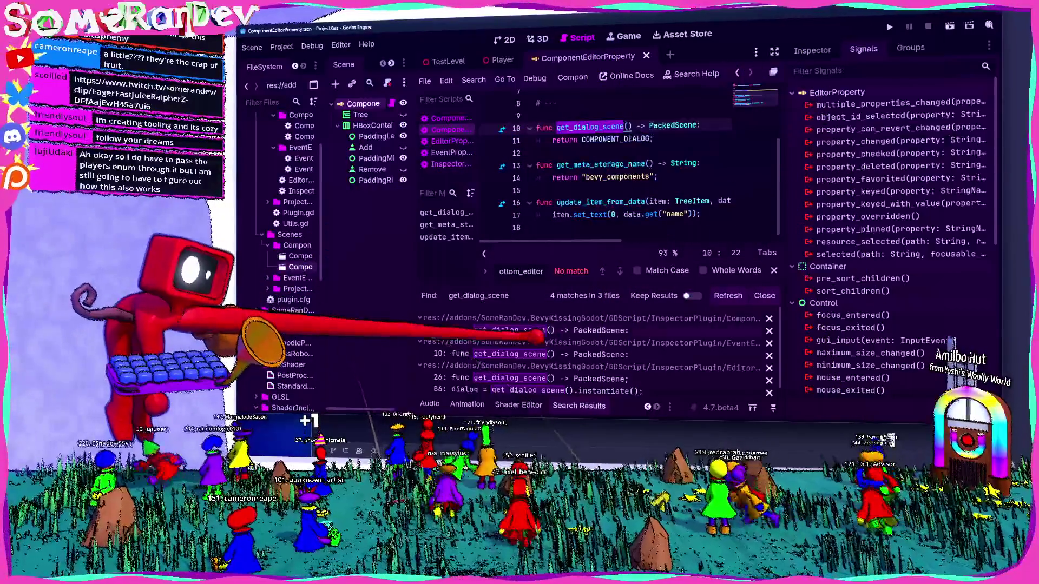
{"action": "scroll", "coordinate": [560, 350], "scroll_direction": "down", "scroll_amount": 1}
{"action": "left_click", "coordinate": [541, 382]}
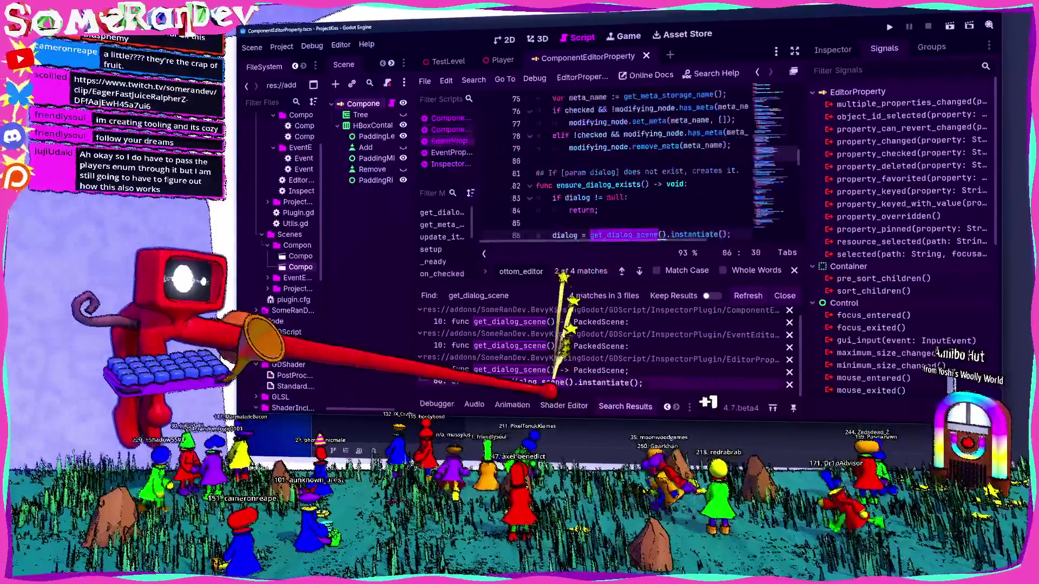
{"action": "key", "text": "ctrl+shift+F11"}
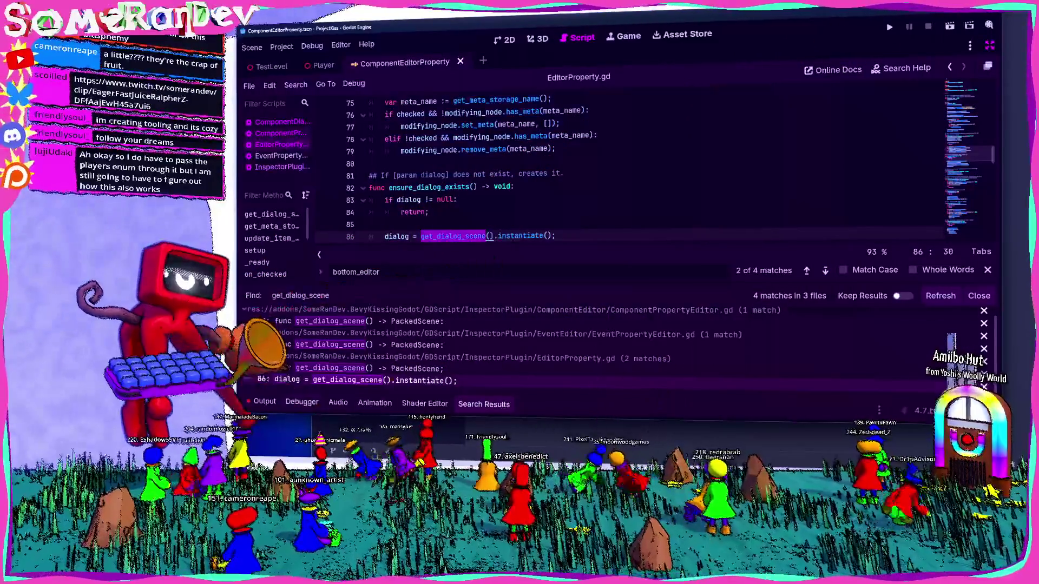
Hide the bottom search panel to enlarge EditorProperty.gd, then switch to the Twitch dashboard.
{"action": "key", "text": "ctrl+j"}
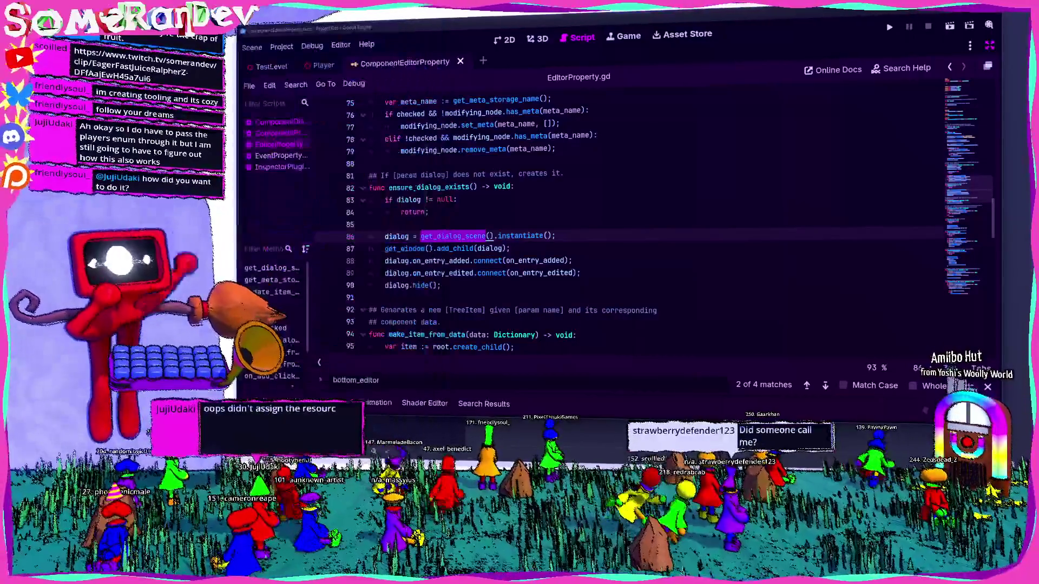
{"action": "key", "text": "alt+Tab"}
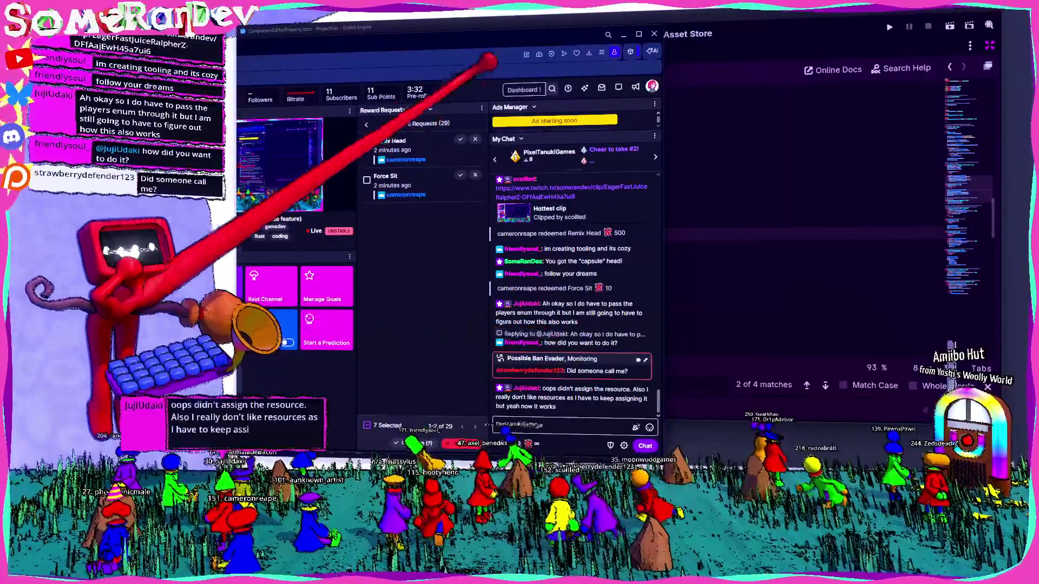
Check the Twitch dashboard chat between Godot views, then bring up the pumpkin article in Firefox.
{"action": "key", "text": "alt+Tab"}
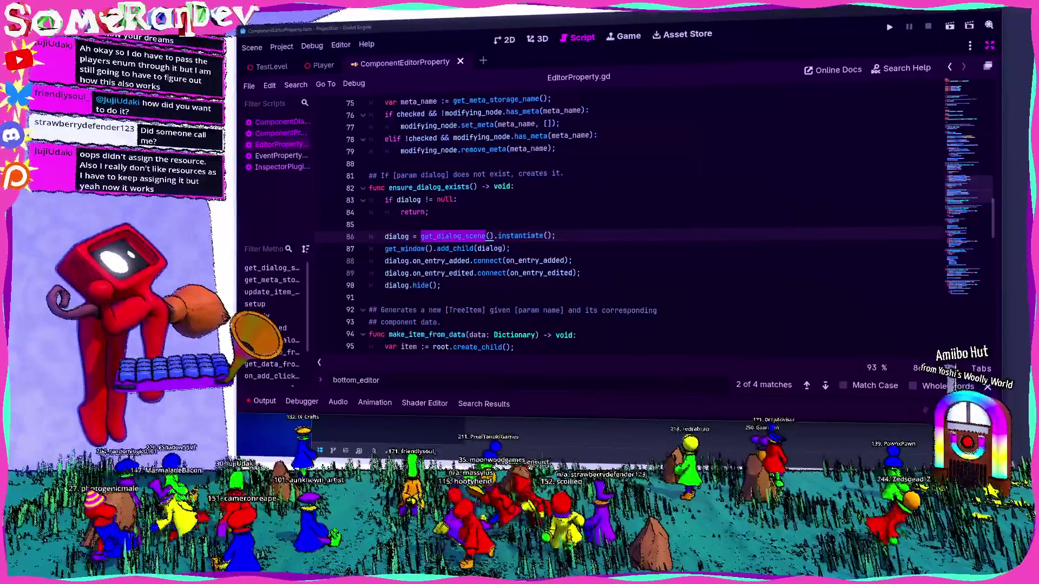
{"action": "key", "text": "alt+Tab"}
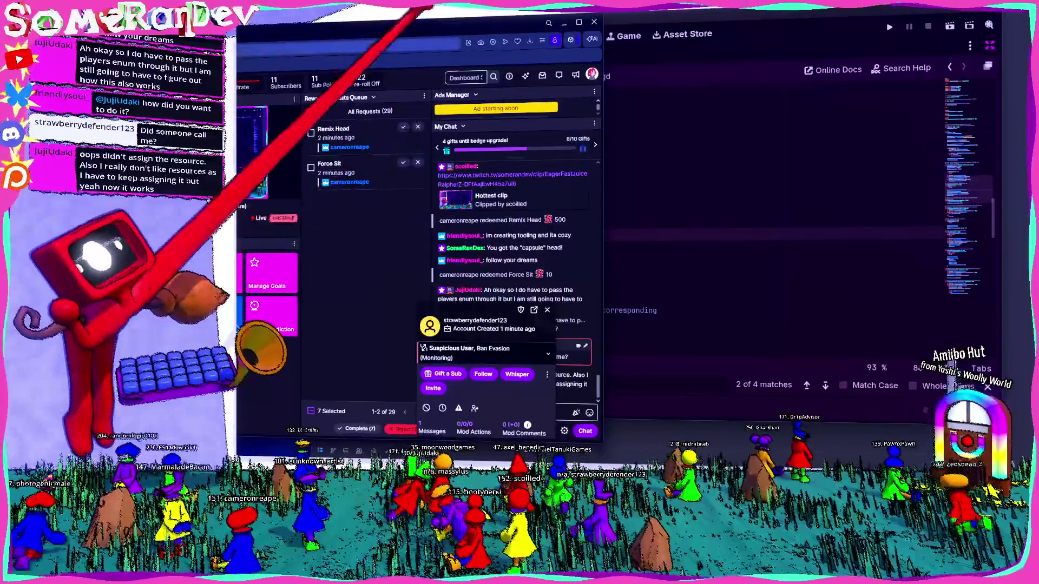
{"action": "key", "text": "alt+Tab"}
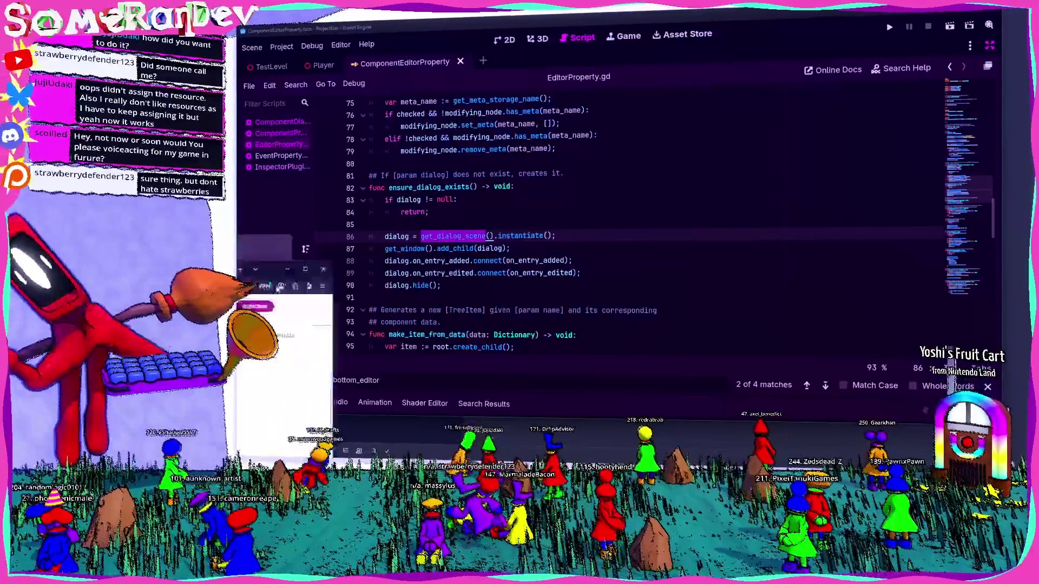
{"action": "key", "text": "alt+Tab"}
{"action": "scroll", "coordinate": [686, 213], "scroll_direction": "up", "scroll_amount": 3}
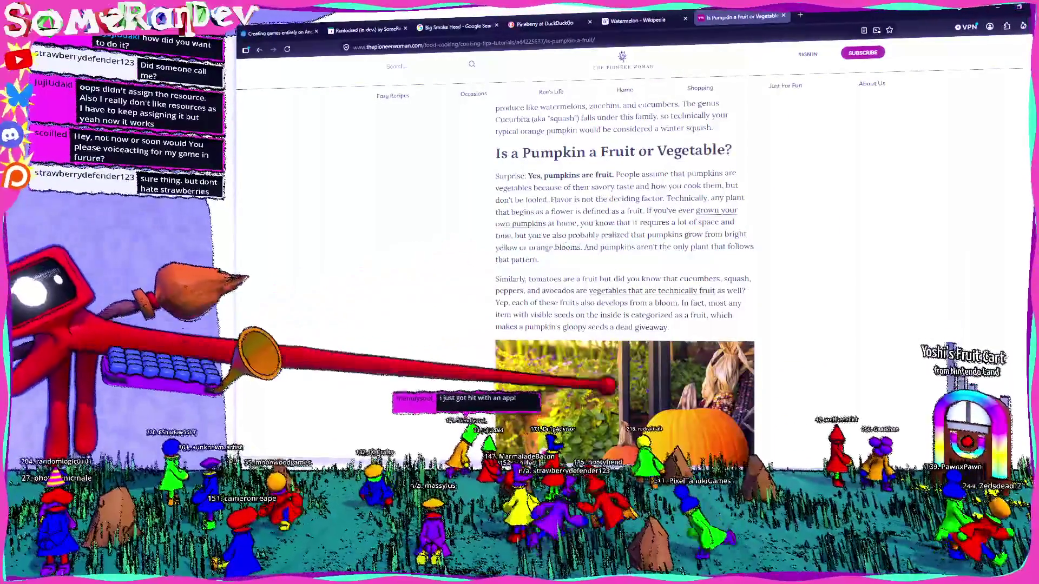
Highlight 'Cucurbitaceae', 'zucchini, and cucumbers' and '900' in the article, then un-maximize the browser and return to Godot.
{"action": "scroll", "coordinate": [608, 232], "scroll_direction": "up", "scroll_amount": 4}
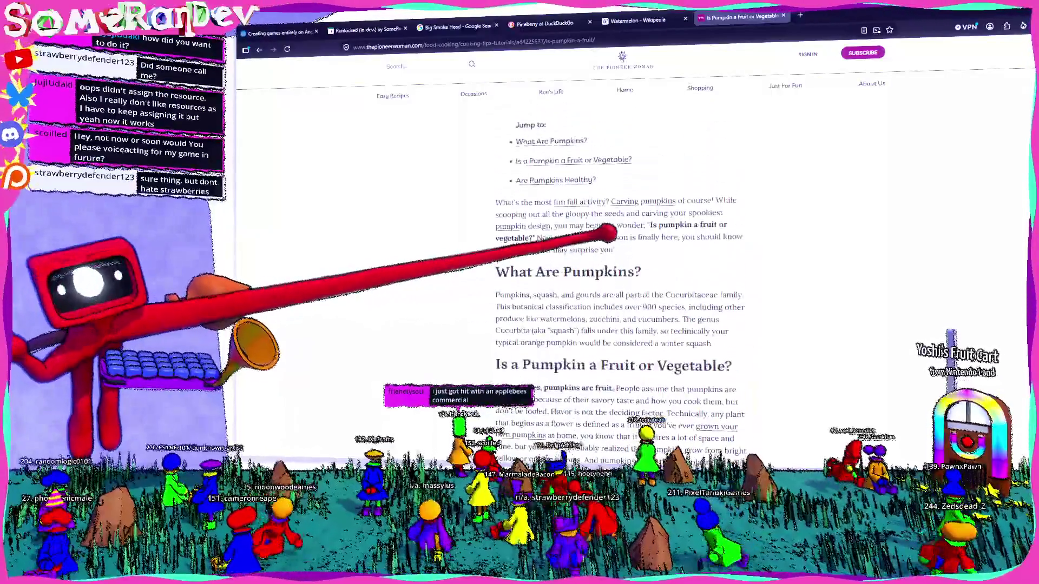
{"action": "scroll", "coordinate": [543, 221], "scroll_direction": "up", "scroll_amount": 2}
{"action": "scroll", "coordinate": [544, 224], "scroll_direction": "down", "scroll_amount": 4}
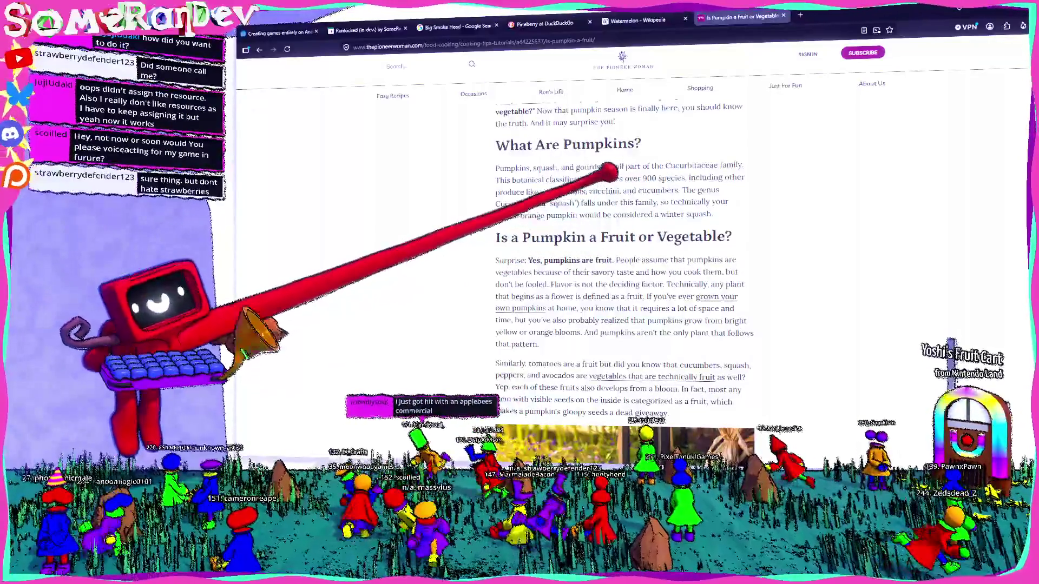
{"action": "scroll", "coordinate": [611, 171], "scroll_direction": "up", "scroll_amount": 2, "text": "ctrl"}
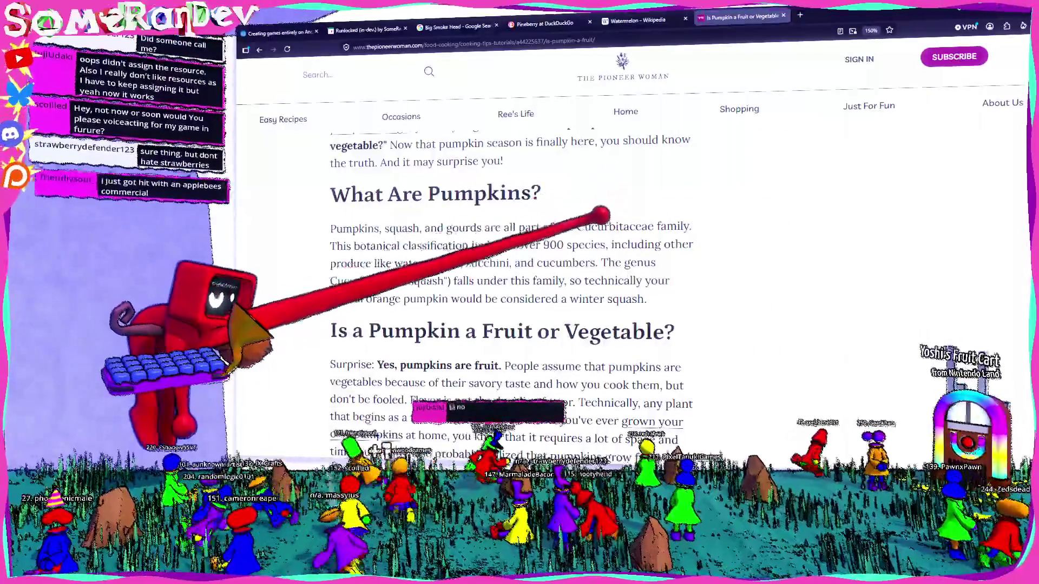
{"action": "left_click_drag", "start_coordinate": [593, 226], "coordinate": [679, 230]}
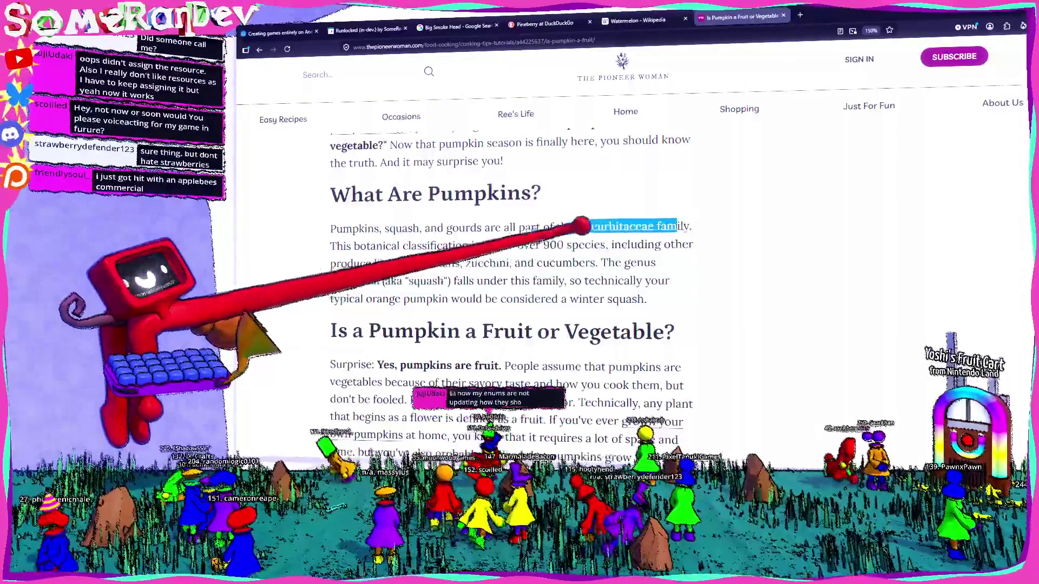
{"action": "mouse_move", "coordinate": [605, 244]}
{"action": "left_mouse_down"}
{"action": "mouse_move", "coordinate": [543, 245]}
{"action": "mouse_move", "coordinate": [658, 263]}
{"action": "mouse_move", "coordinate": [460, 263]}
{"action": "mouse_move", "coordinate": [595, 263]}
{"action": "left_mouse_up"}
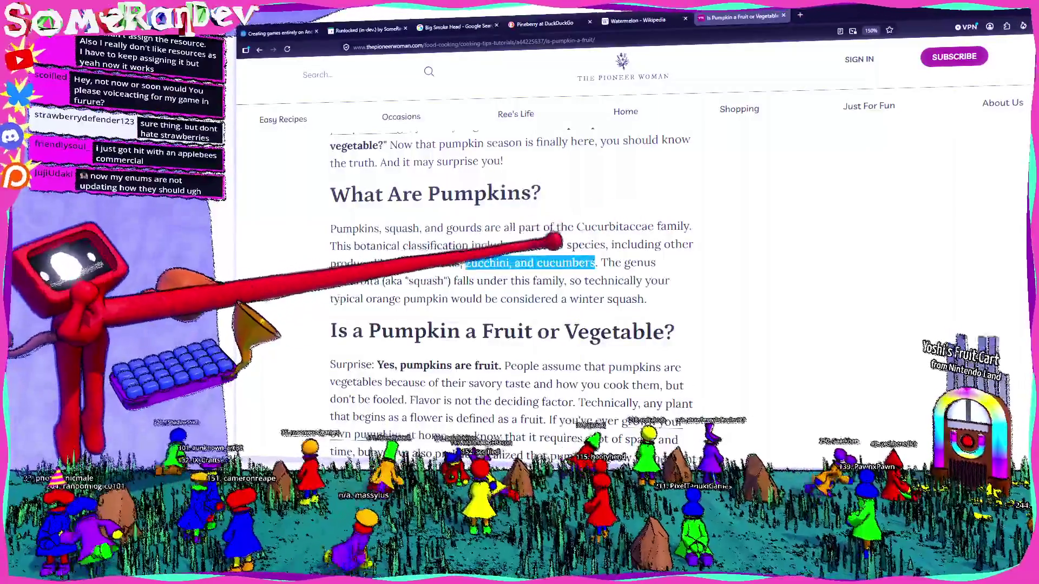
{"action": "double_click", "coordinate": [553, 245]}
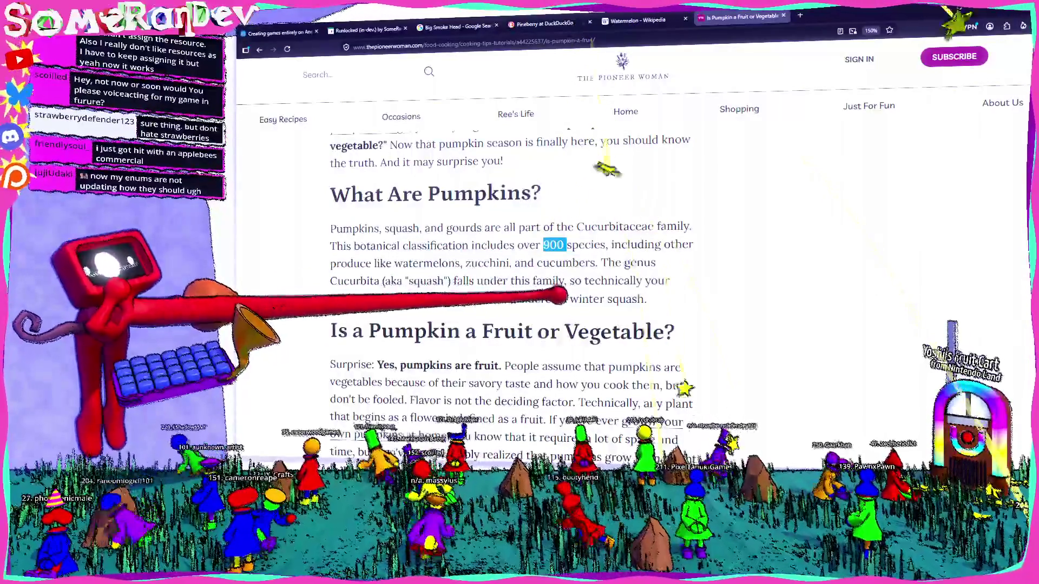
{"action": "double_click", "coordinate": [858, 16]}
{"action": "key", "text": "alt+Tab"}
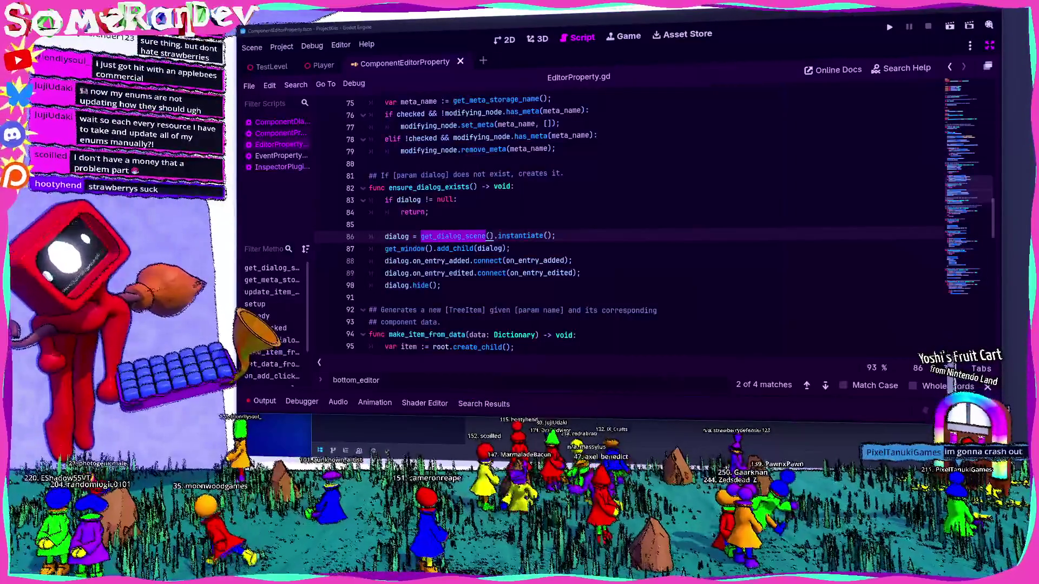
{"action": "left_click", "coordinate": [449, 224]}
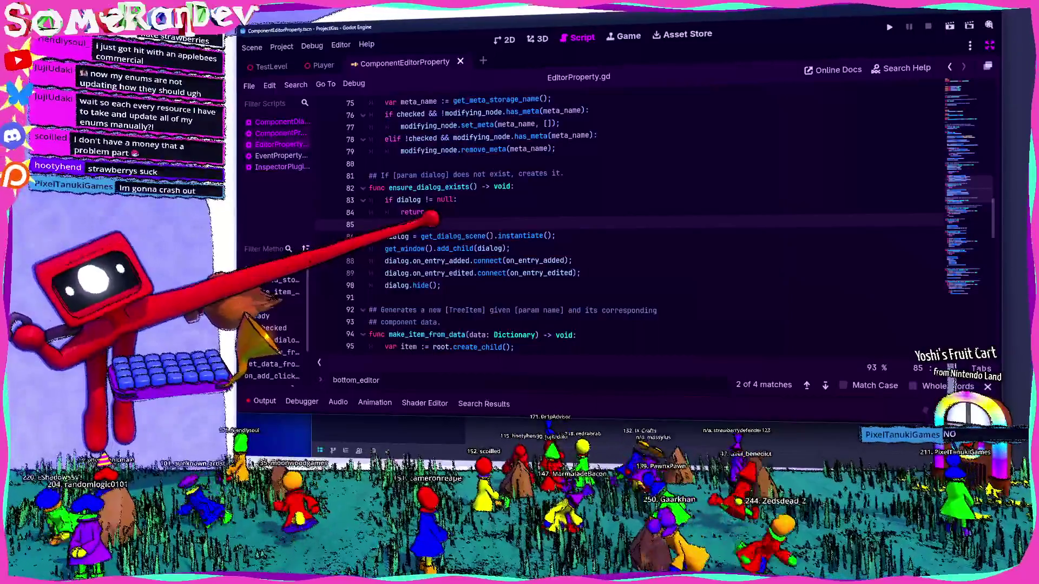
{"action": "scroll", "coordinate": [433, 216], "scroll_direction": "down", "scroll_amount": 2}
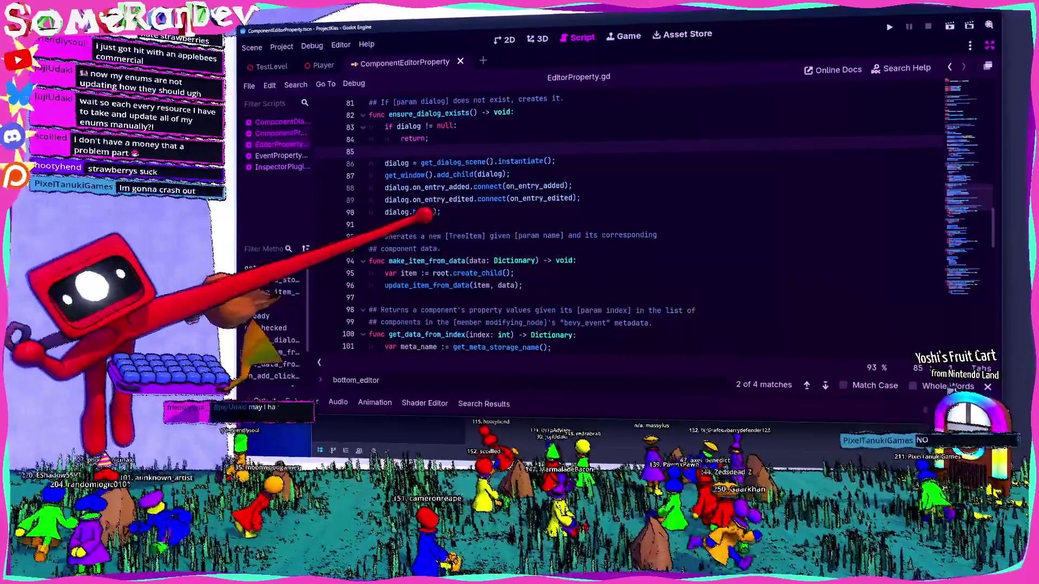
{"action": "left_click", "coordinate": [441, 224]}
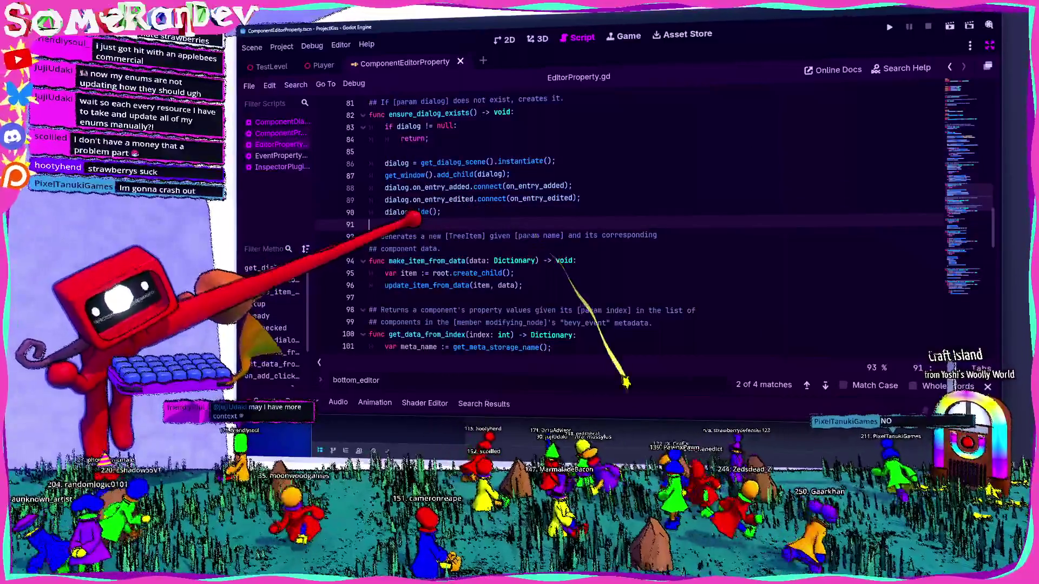
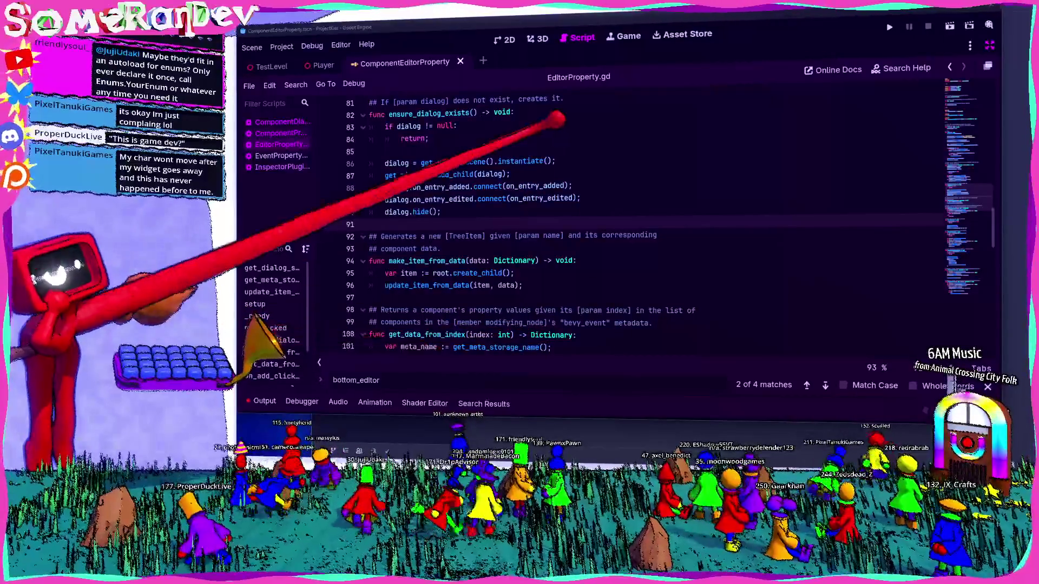
Run the project from the 3D view, start a Solo game, then close the debug game window.
{"action": "left_click", "coordinate": [539, 38]}
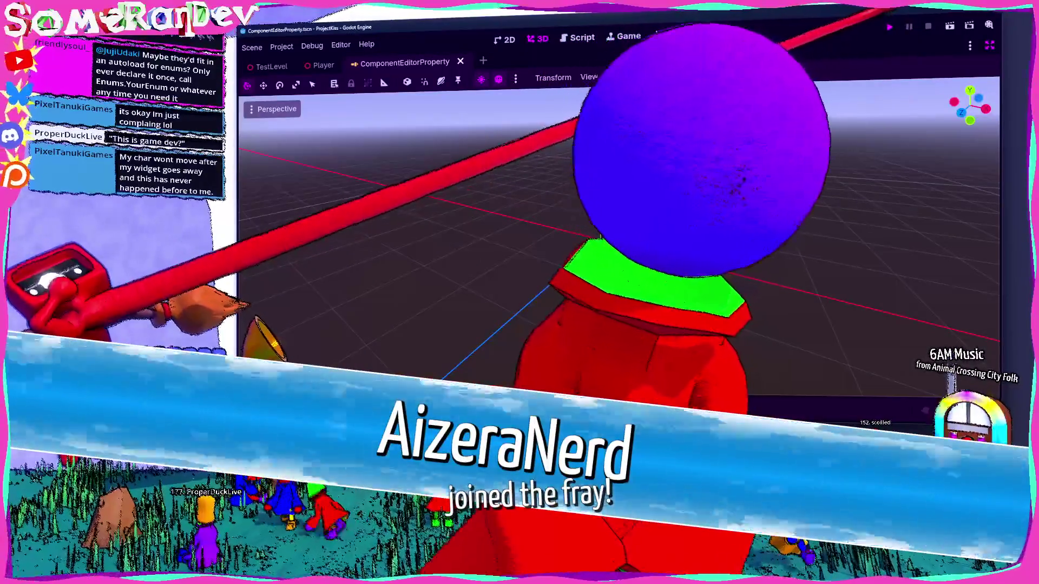
{"action": "key", "text": "F5"}
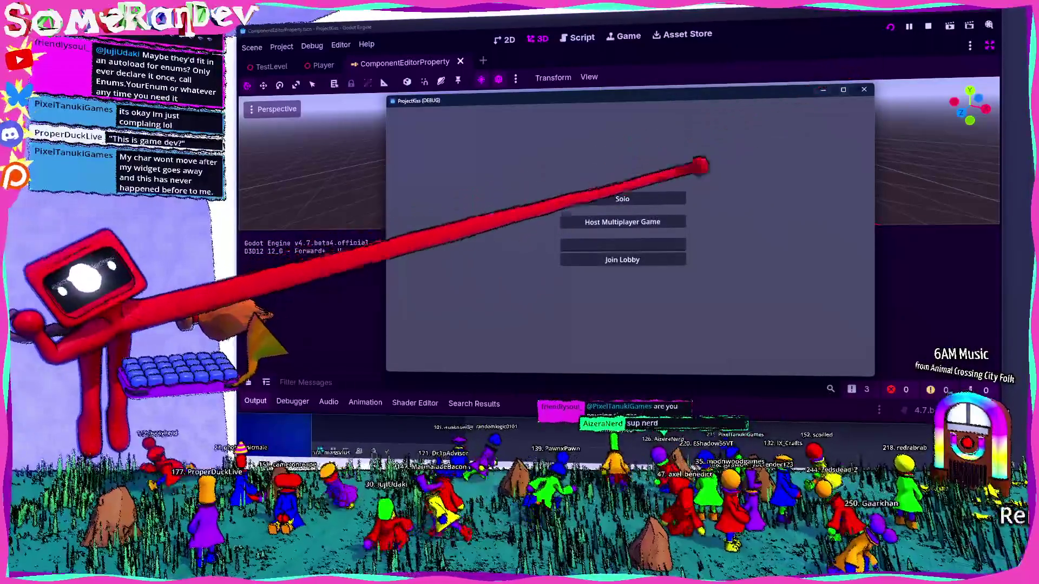
{"action": "left_click", "coordinate": [623, 199]}
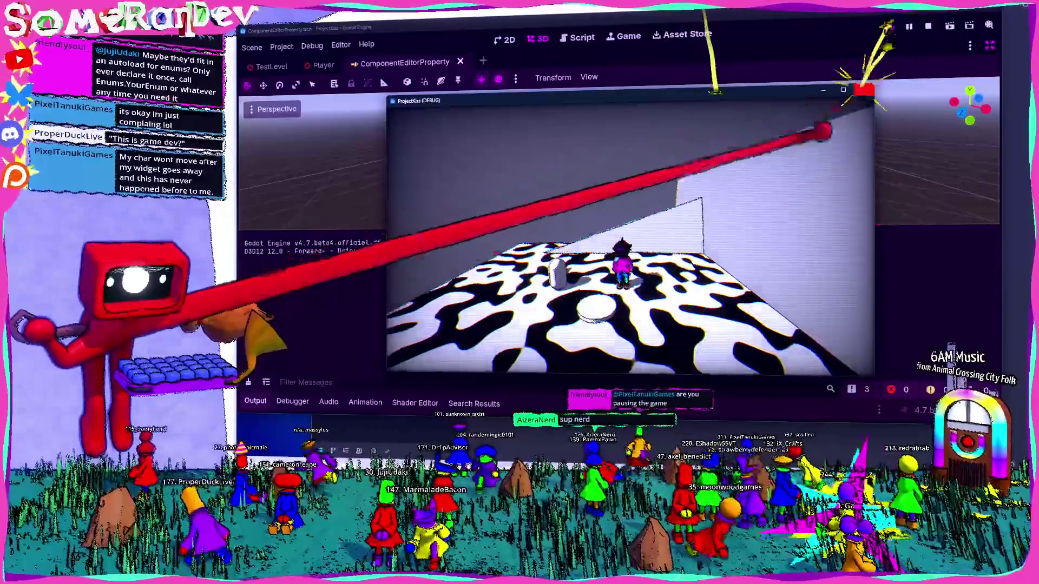
{"action": "left_click", "coordinate": [863, 90]}
{"action": "key", "text": "alt+Tab"}
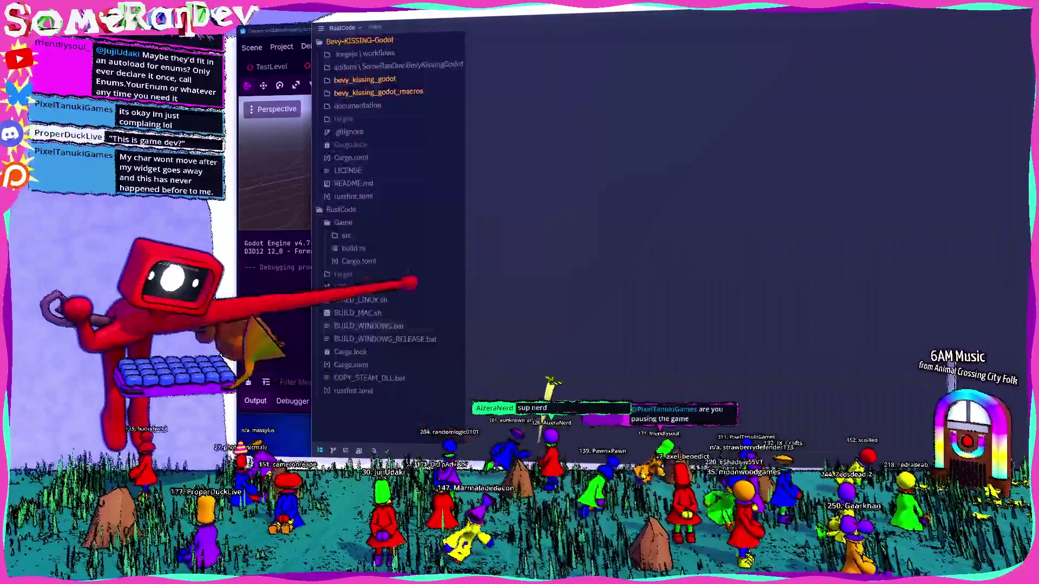
Open player_animation_state.rs in the project tree and locate its set_state function.
{"action": "double_click", "coordinate": [340, 41]}
{"action": "double_click", "coordinate": [347, 80]}
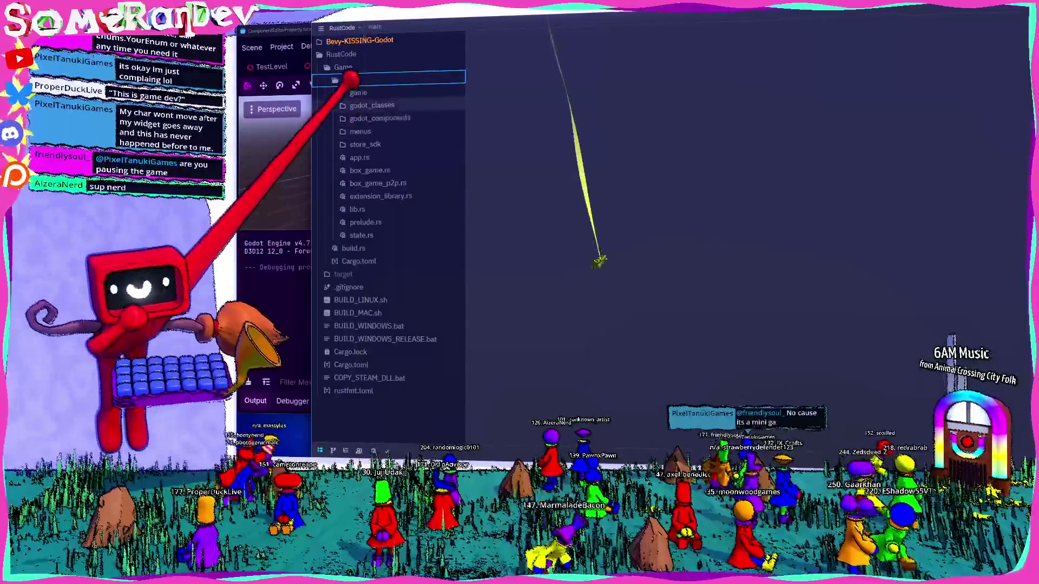
{"action": "double_click", "coordinate": [379, 144]}
{"action": "left_click", "coordinate": [390, 131]}
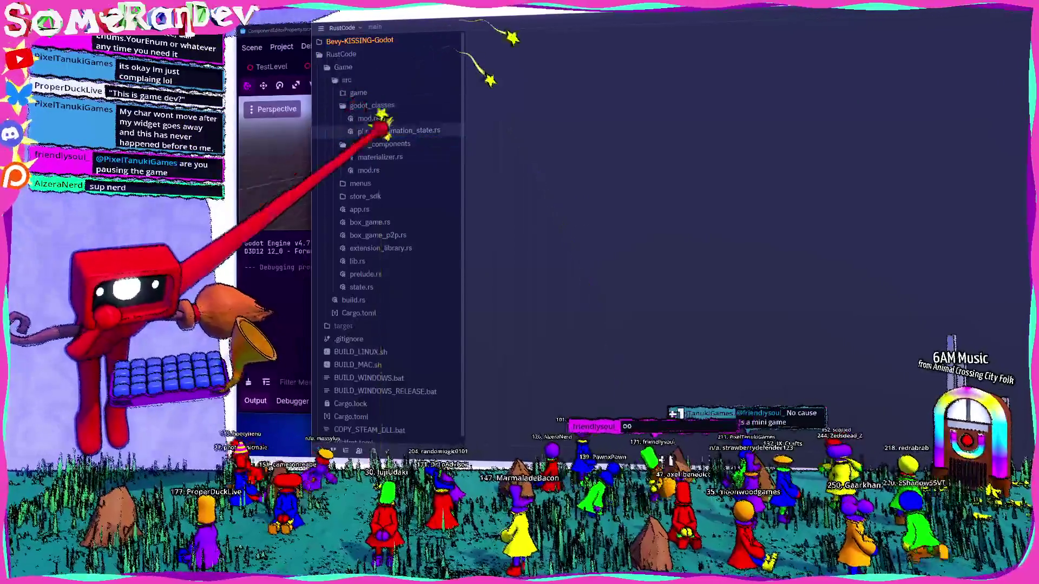
{"action": "scroll", "coordinate": [523, 325], "scroll_direction": "down", "scroll_amount": 5}
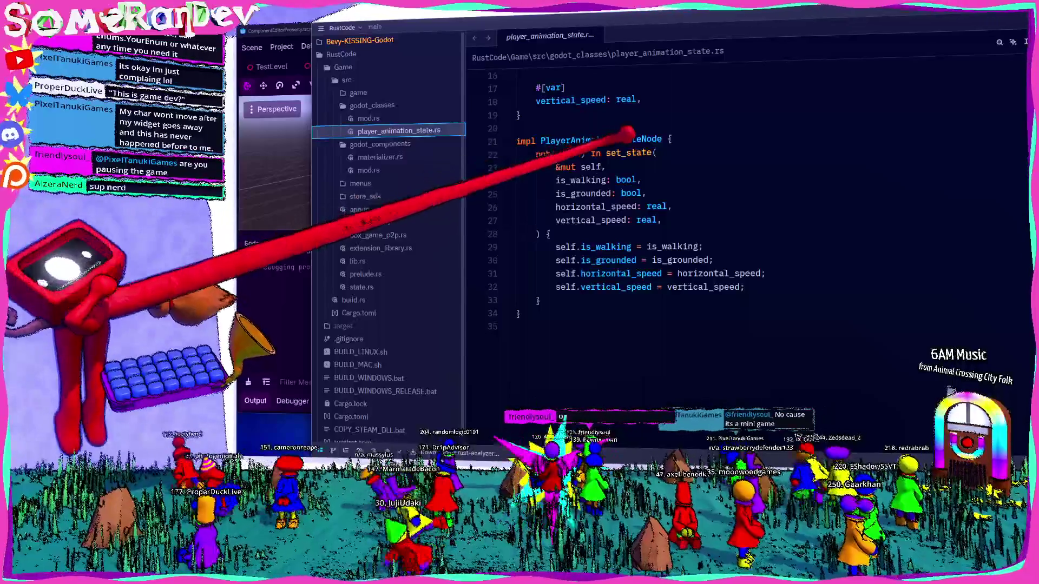
{"action": "left_click", "coordinate": [653, 153]}
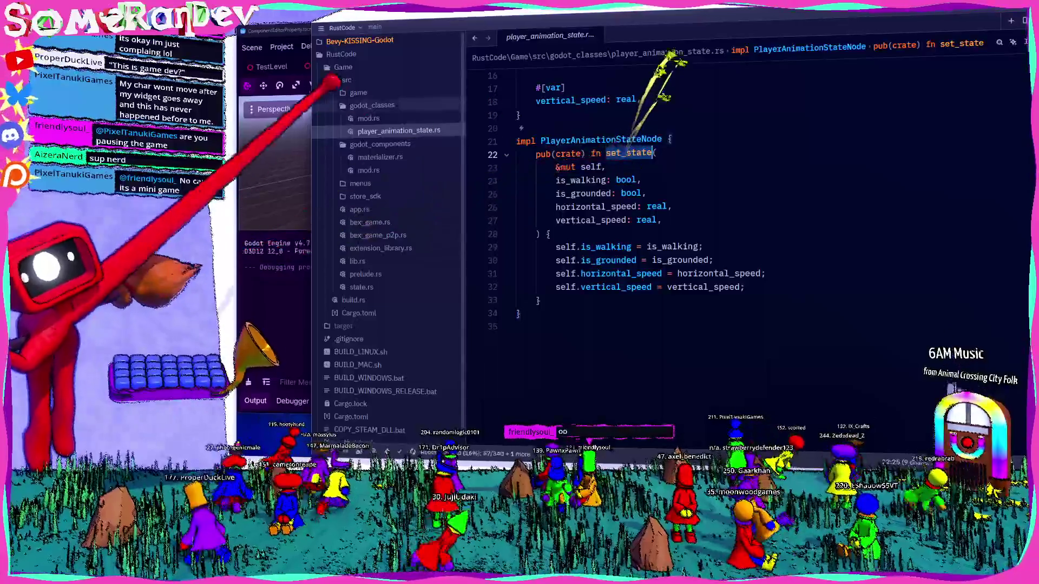
{"action": "double_click", "coordinate": [358, 93]}
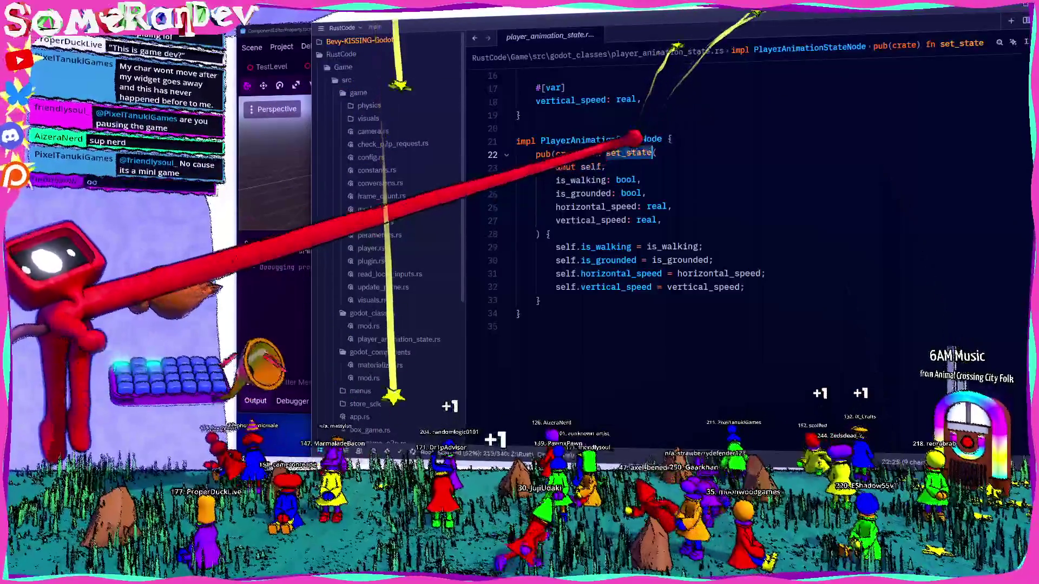
In the visuals set_state call, move the vertical_speed argument above horizontal_speed.
{"action": "key", "text": "ctrl+shift+f"}
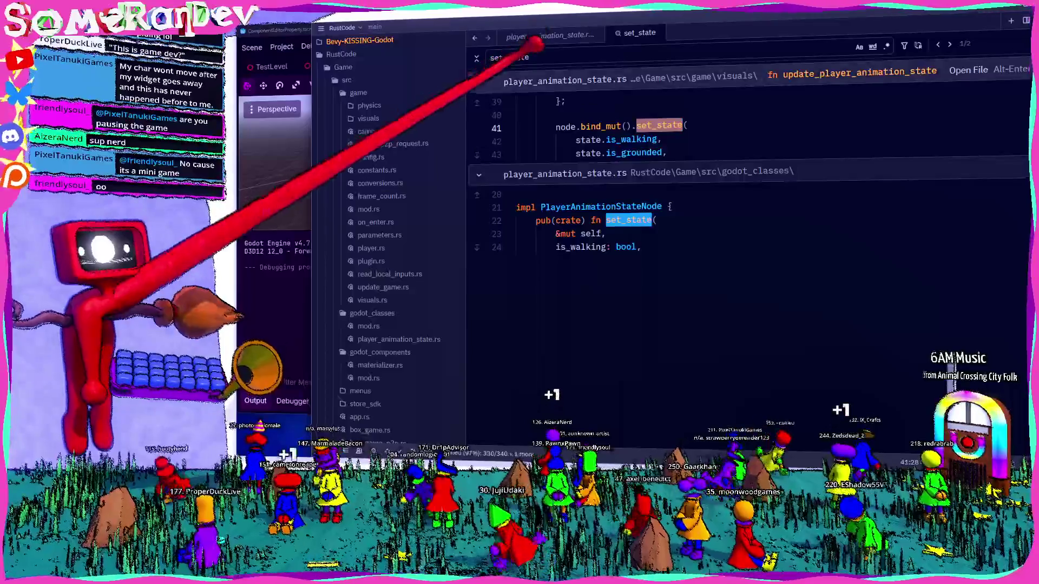
{"action": "key", "text": "Return"}
{"action": "triple_click", "coordinate": [628, 192]}
{"action": "key", "text": "ctrl+c"}
{"action": "key", "text": "Delete"}
{"action": "left_click", "coordinate": [668, 166]}
{"action": "key", "text": "Return"}
{"action": "key", "text": "ctrl+v"}
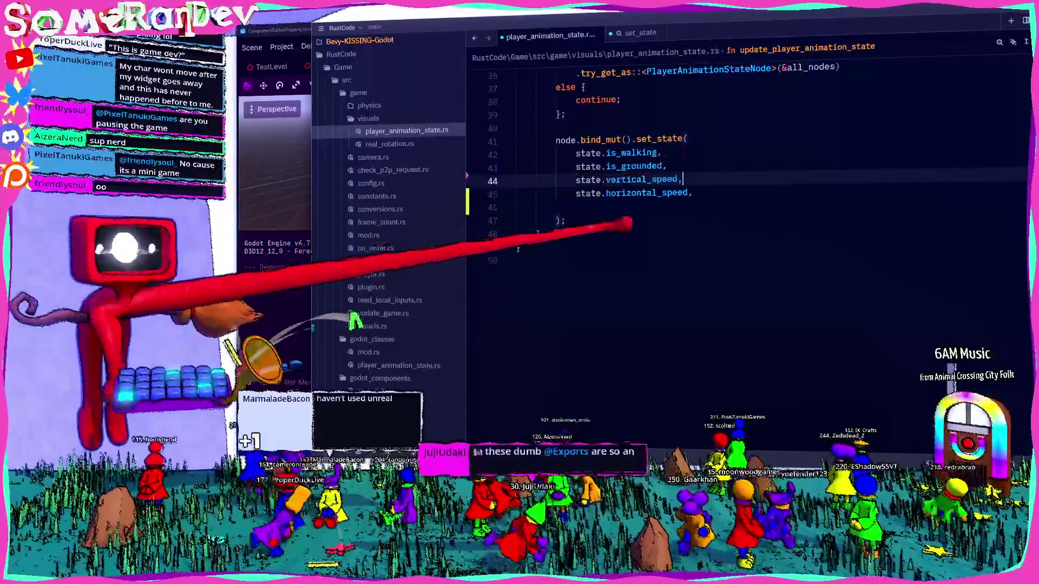
Reveal the file in File Explorer, close it, and return to Godot.
{"action": "right_click", "coordinate": [565, 239]}
{"action": "left_click", "coordinate": [611, 408]}
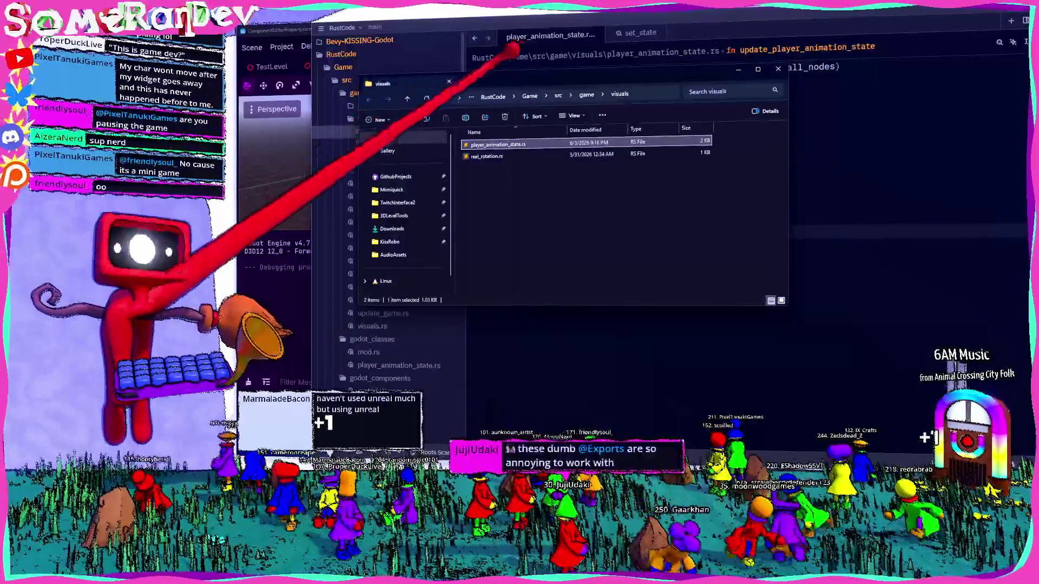
{"action": "key", "text": "alt+F4"}
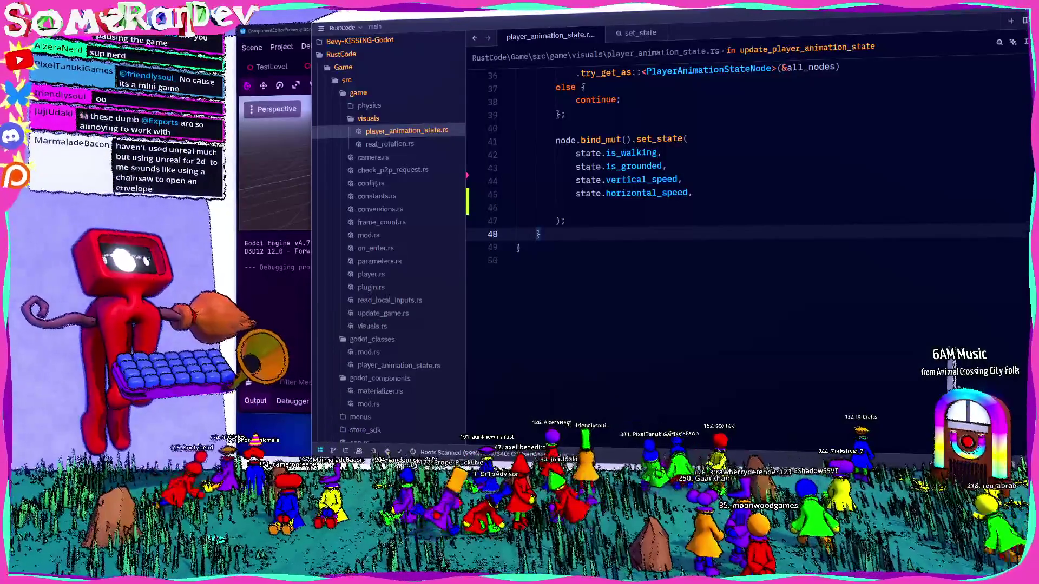
{"action": "key", "text": "alt+Tab"}
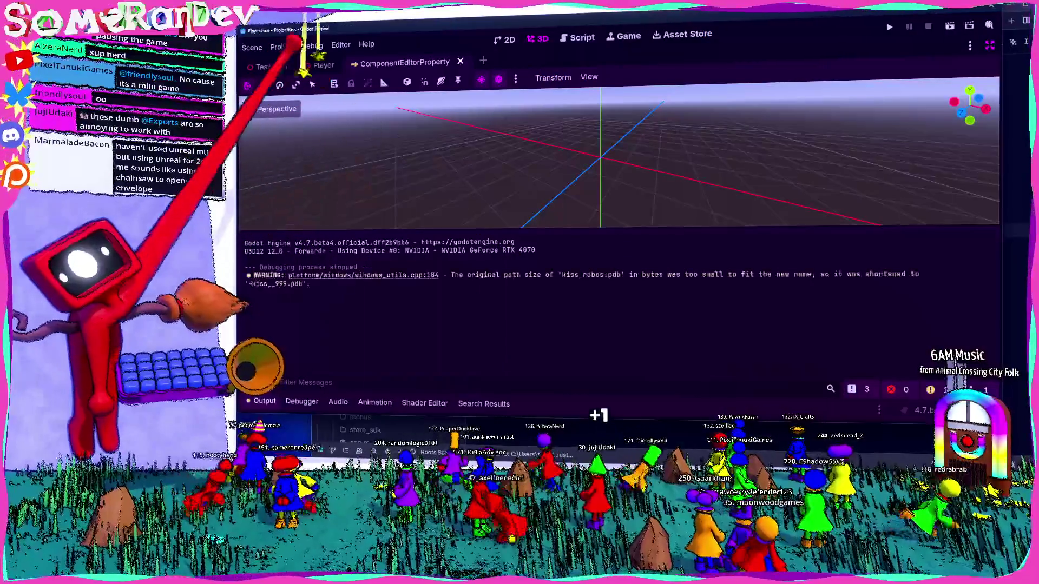
Open the Player scene's AnimationTree editor and inspect the Fall to Roll transition's properties.
{"action": "left_click", "coordinate": [323, 65]}
{"action": "left_click", "coordinate": [423, 403]}
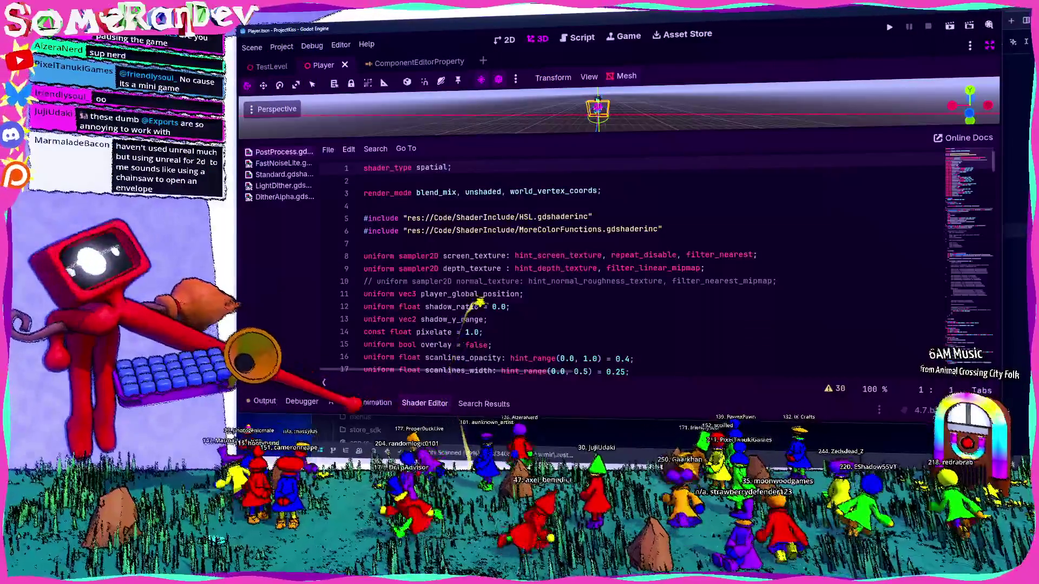
{"action": "left_click", "coordinate": [990, 45]}
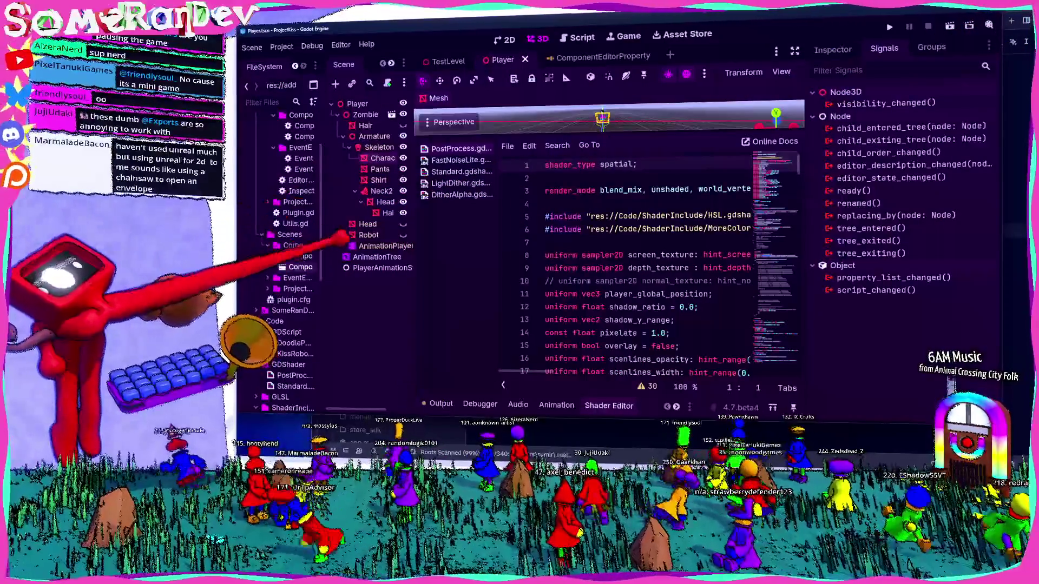
{"action": "left_click", "coordinate": [377, 256]}
{"action": "left_click", "coordinate": [381, 267]}
{"action": "left_click", "coordinate": [346, 256]}
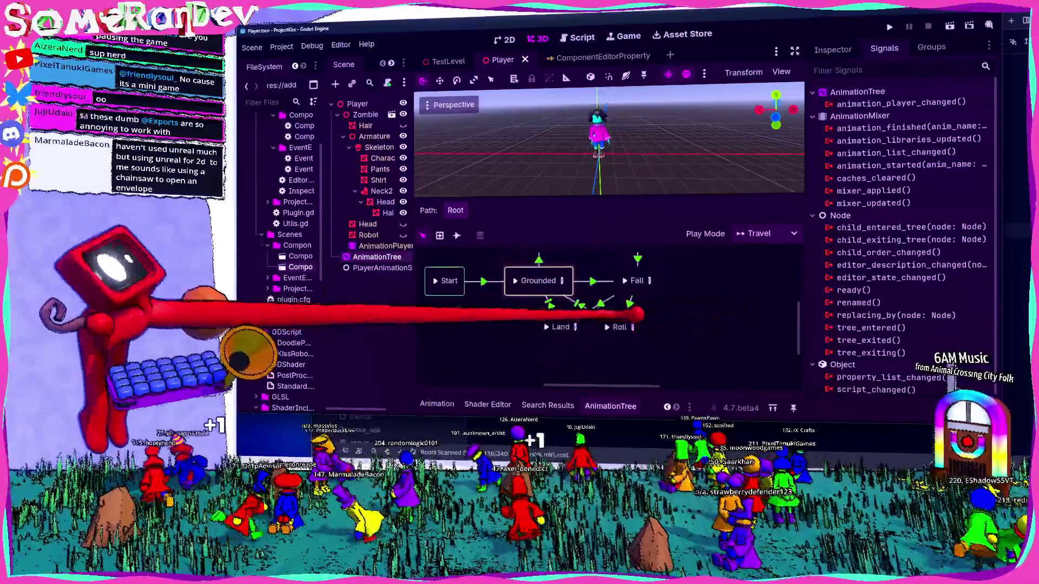
{"action": "left_click", "coordinate": [627, 302]}
{"action": "left_click", "coordinate": [833, 50]}
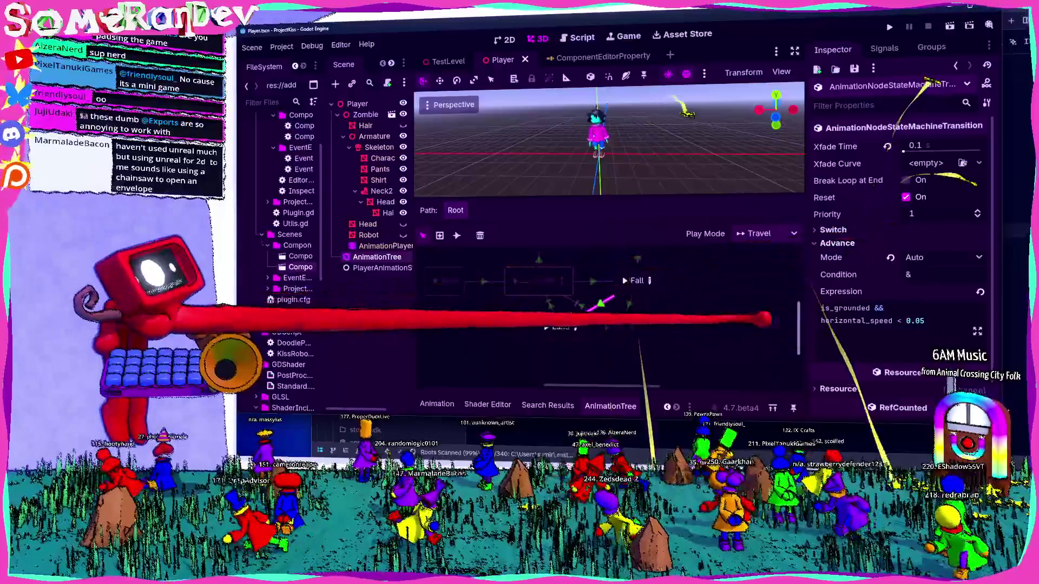
Compare the speed argument order with the transition condition, inspect Aerial.tres, and run the project.
{"action": "key", "text": "alt+Tab"}
{"action": "left_click_drag", "start_coordinate": [692, 193], "coordinate": [536, 179]}
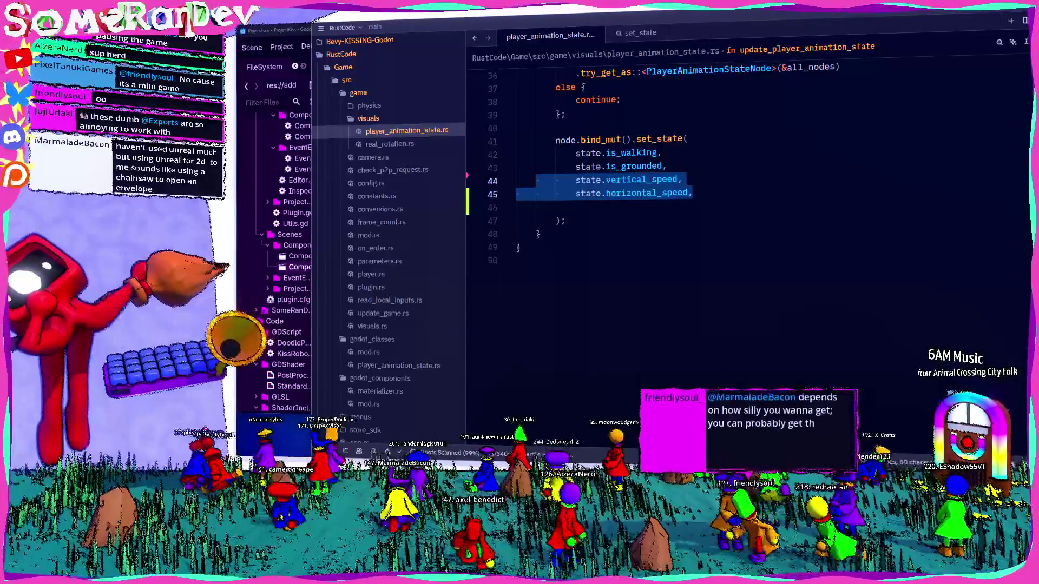
{"action": "key", "text": "alt+Tab"}
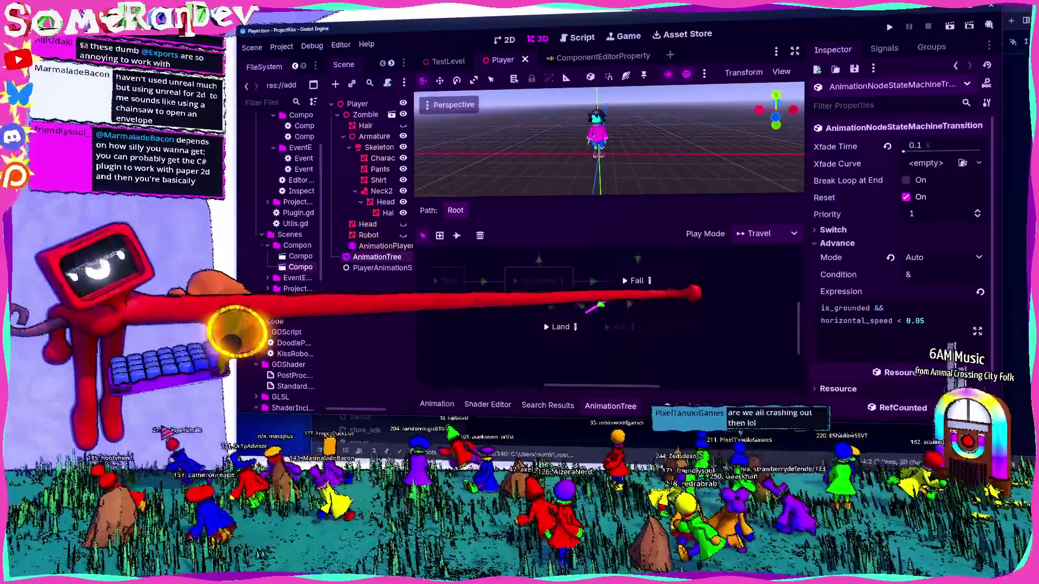
{"action": "key", "text": "alt+Tab"}
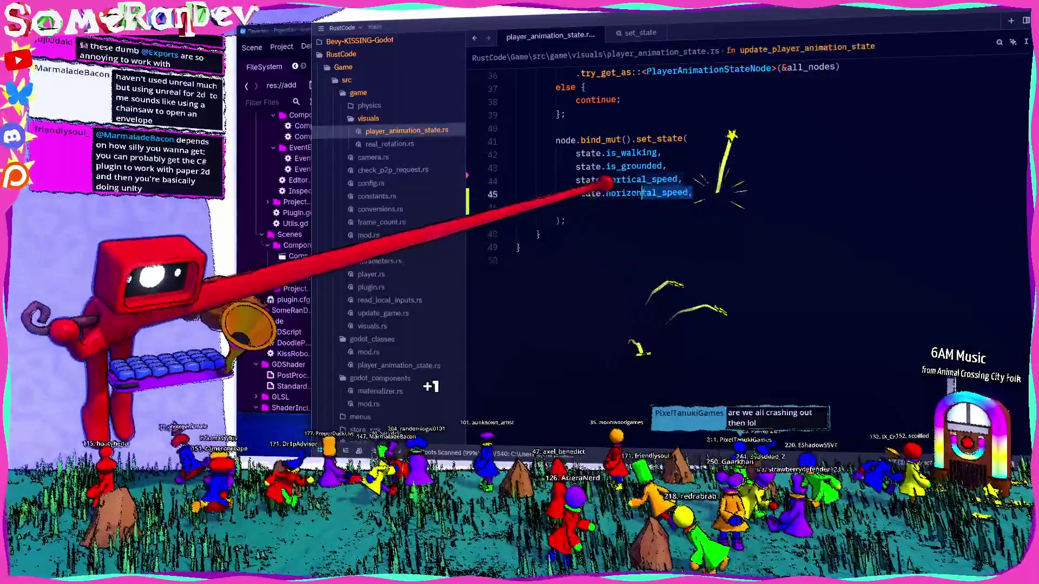
{"action": "key", "text": "alt+Tab"}
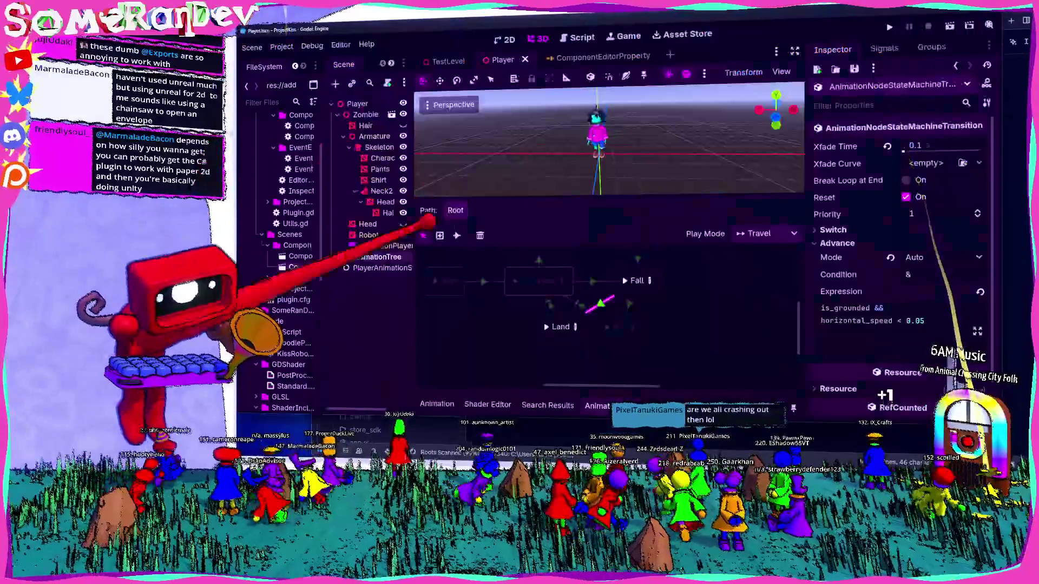
{"action": "left_click", "coordinate": [720, 277]}
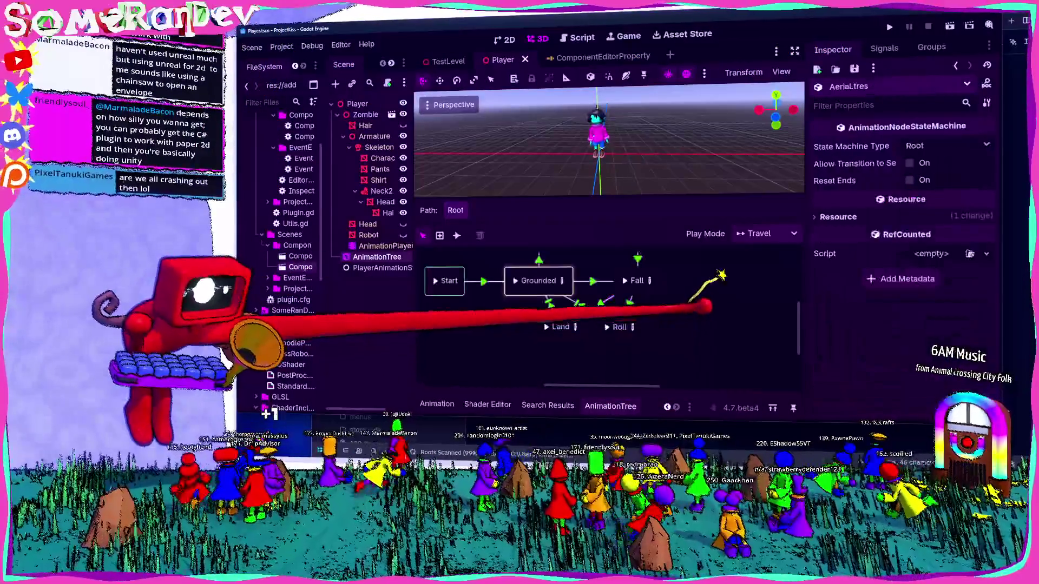
{"action": "left_click", "coordinate": [889, 26]}
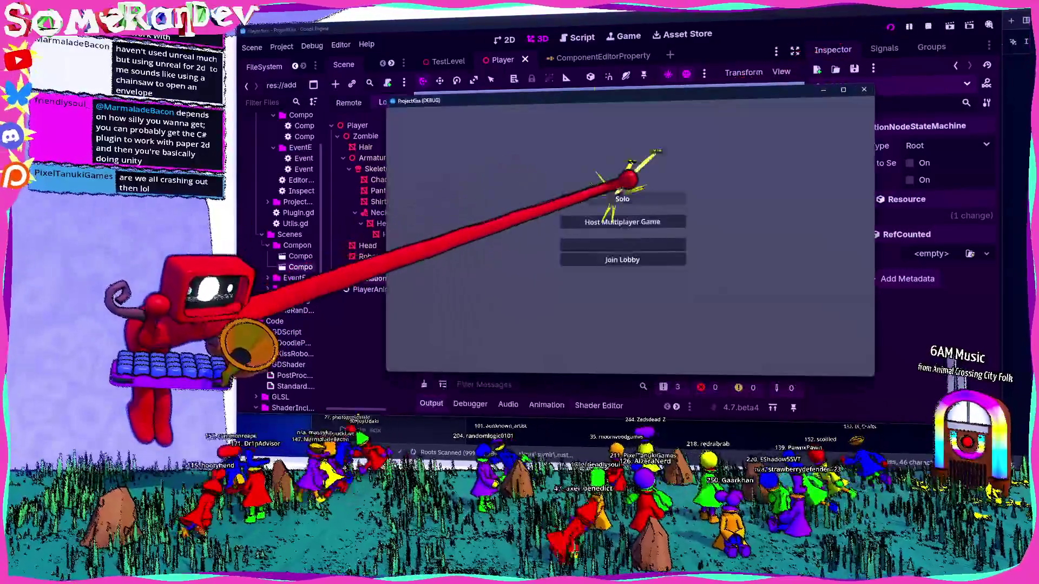
Start a Solo game maximized and run, jump and strafe the character with W, S, Space, A.
{"action": "left_click", "coordinate": [622, 197]}
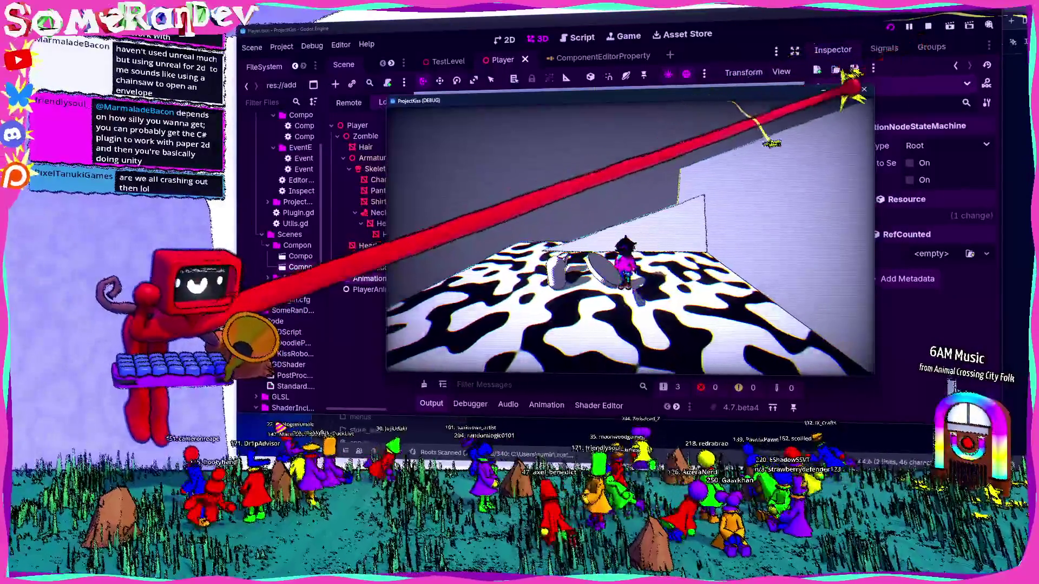
{"action": "key", "text": "super+Up"}
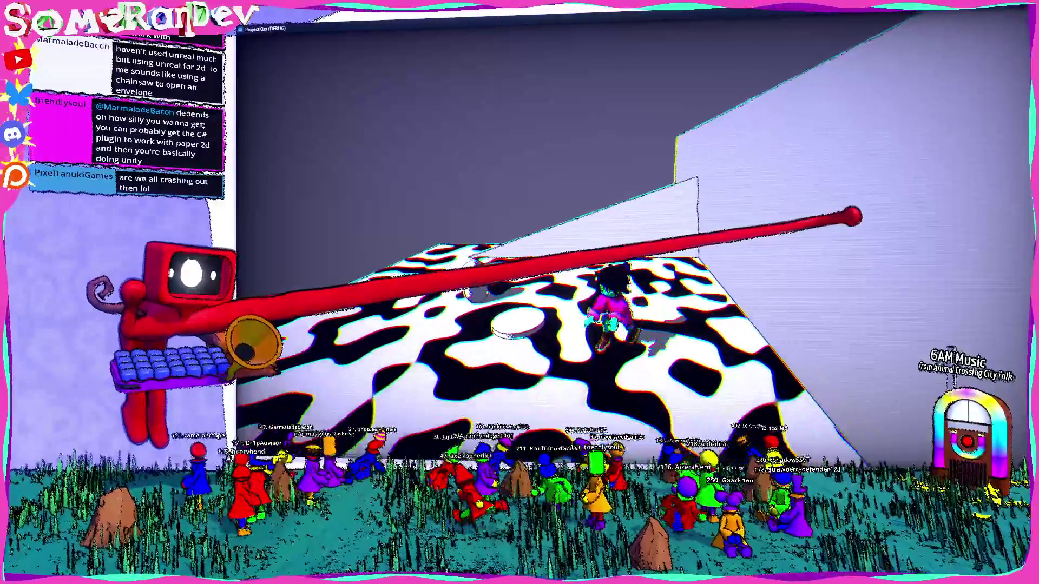
{"action": "key", "text": "w"}
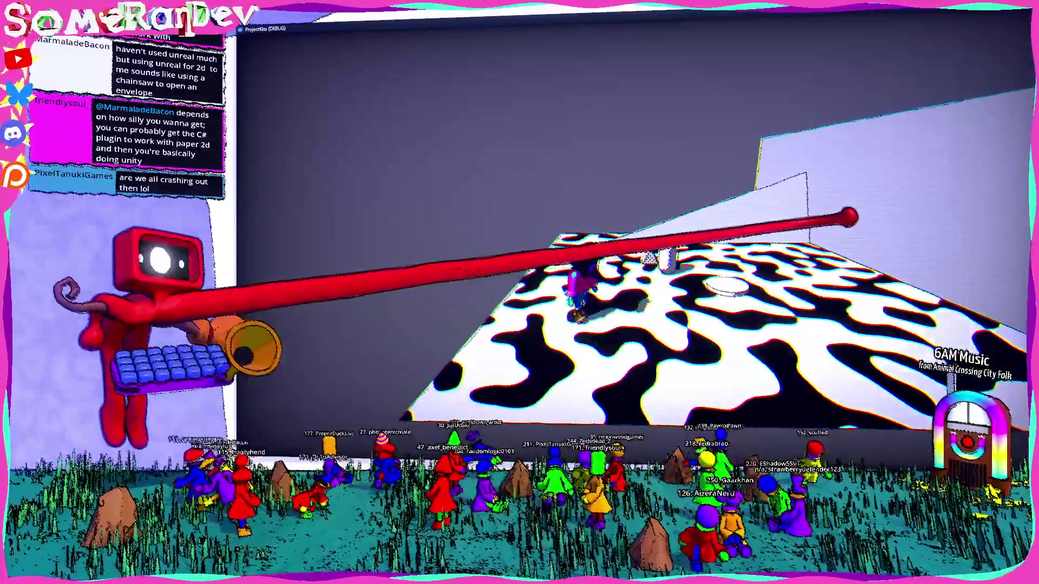
{"action": "key", "text": "s"}
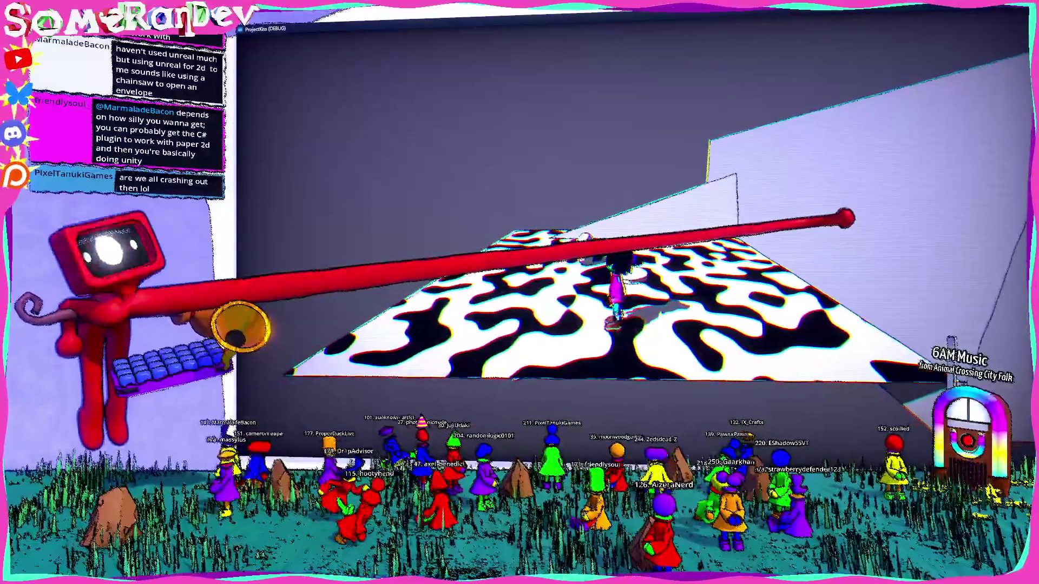
{"action": "key", "text": "space"}
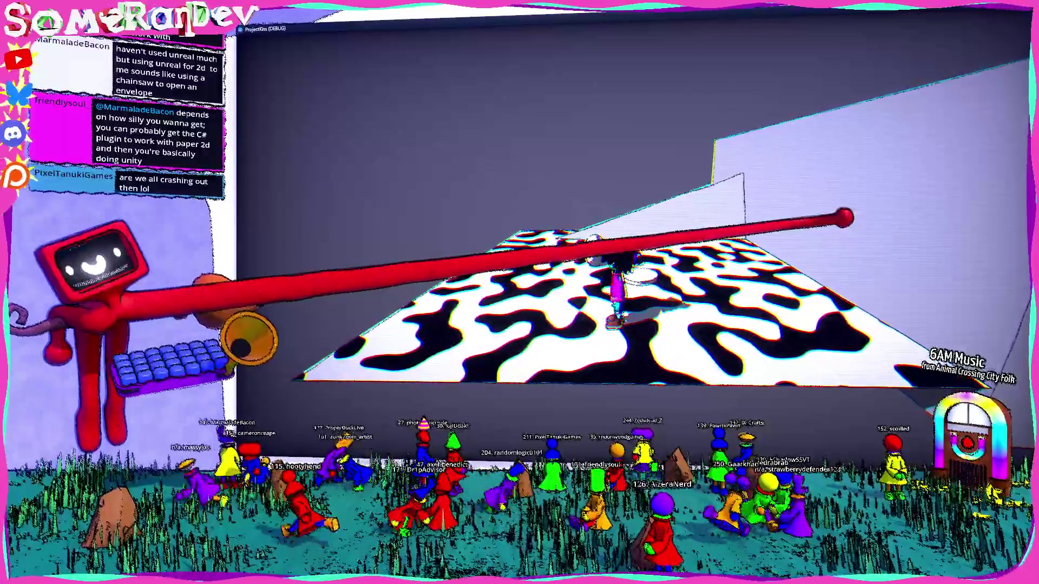
{"action": "key", "text": "a"}
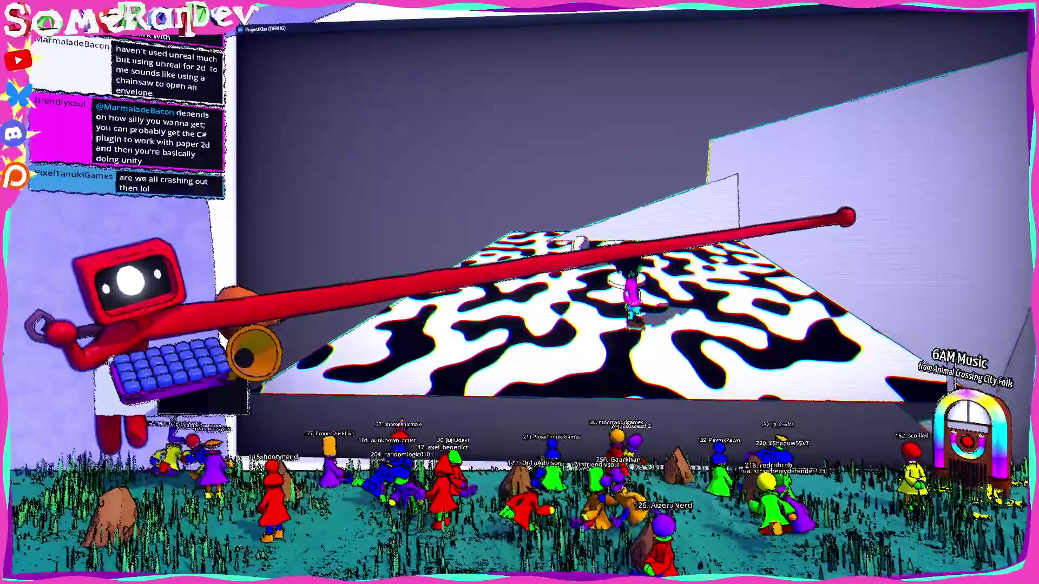
{"action": "left_click_drag", "start_coordinate": [527, 28], "coordinate": [526, 53]}
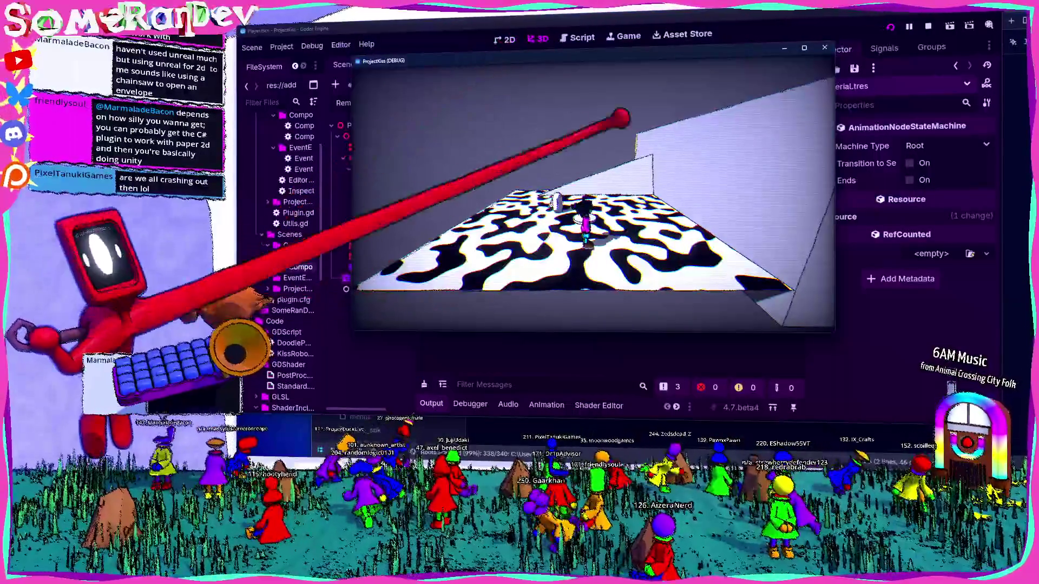
Move state.horizontal_speed above state.vertical_speed in set_state, remove the blank lines, and save.
{"action": "key", "text": "alt+Tab"}
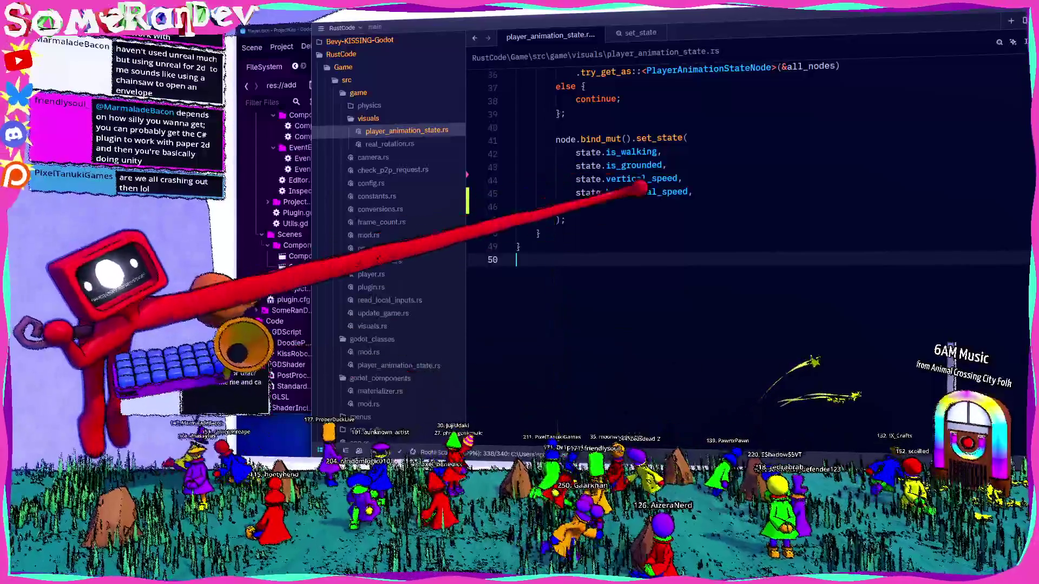
{"action": "left_click_drag", "start_coordinate": [693, 193], "coordinate": [575, 193]}
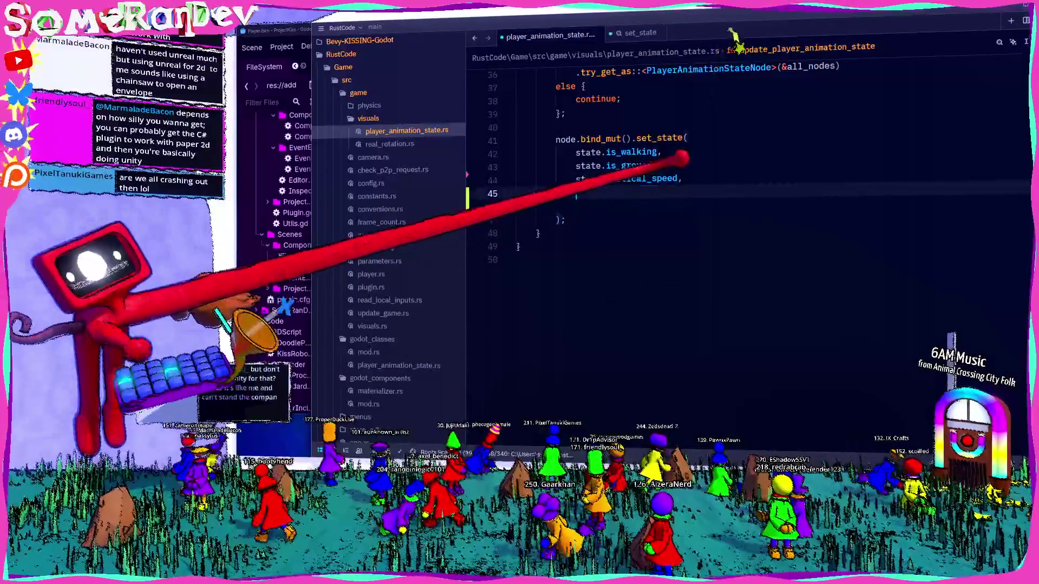
{"action": "key", "text": "alt+shift+Up"}
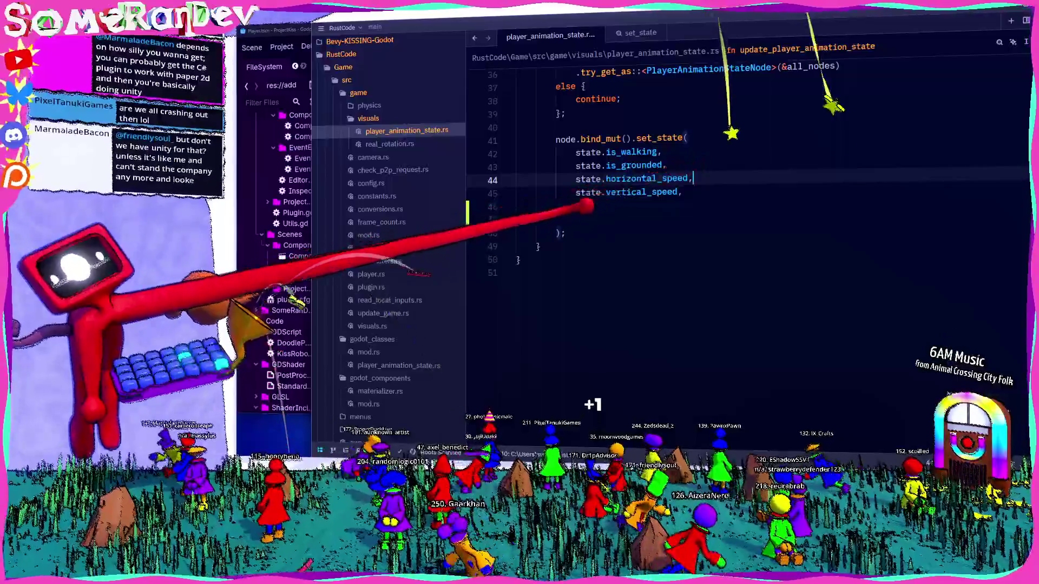
{"action": "key", "text": "Down"}
{"action": "key", "text": "Down"}
{"action": "key", "text": "BackSpace"}
{"action": "key", "text": "BackSpace"}
{"action": "key", "text": "Down"}
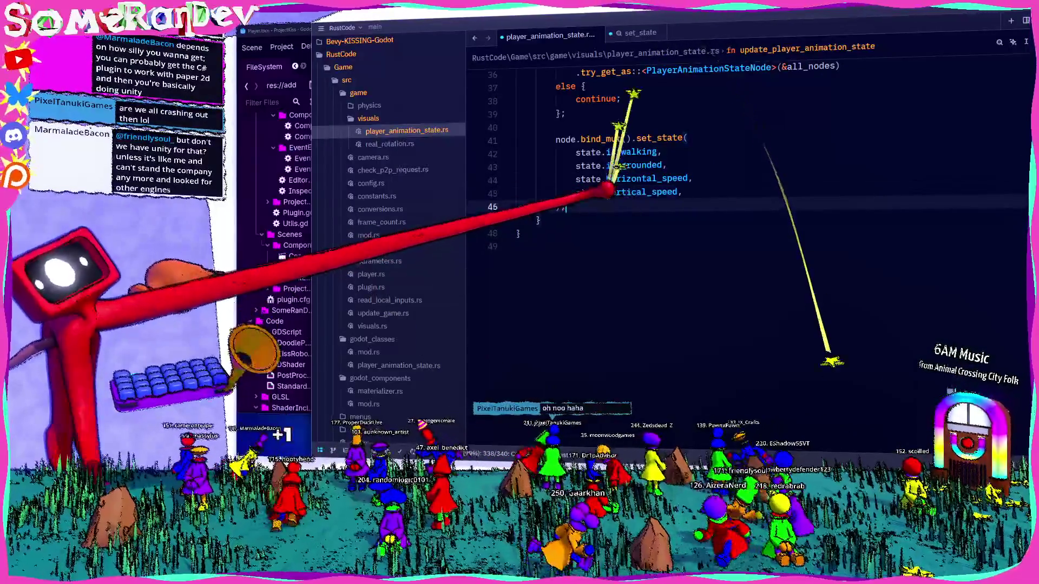
{"action": "key", "text": "ctrl+s"}
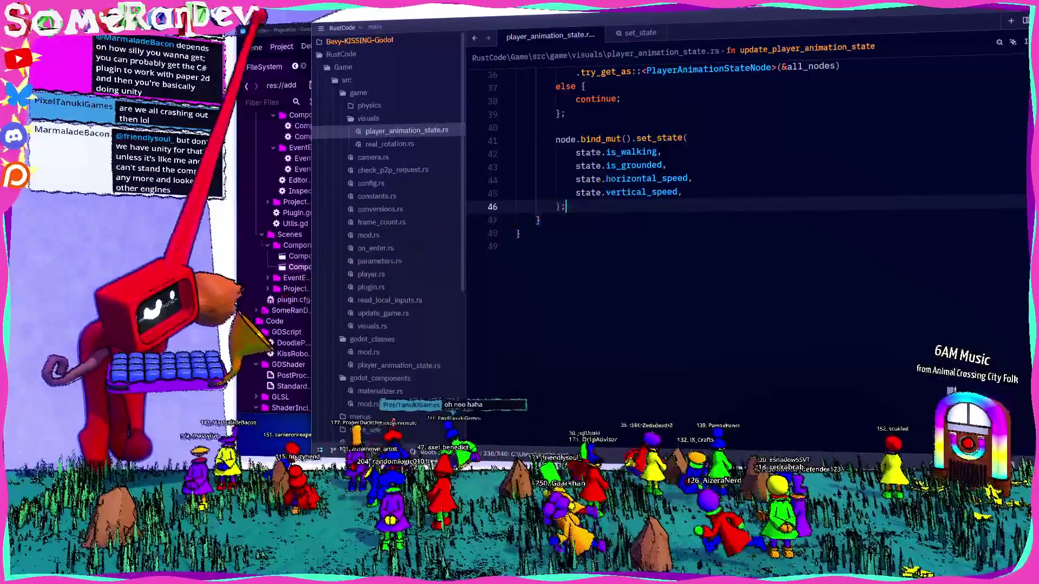
{"action": "key", "text": "alt+Tab"}
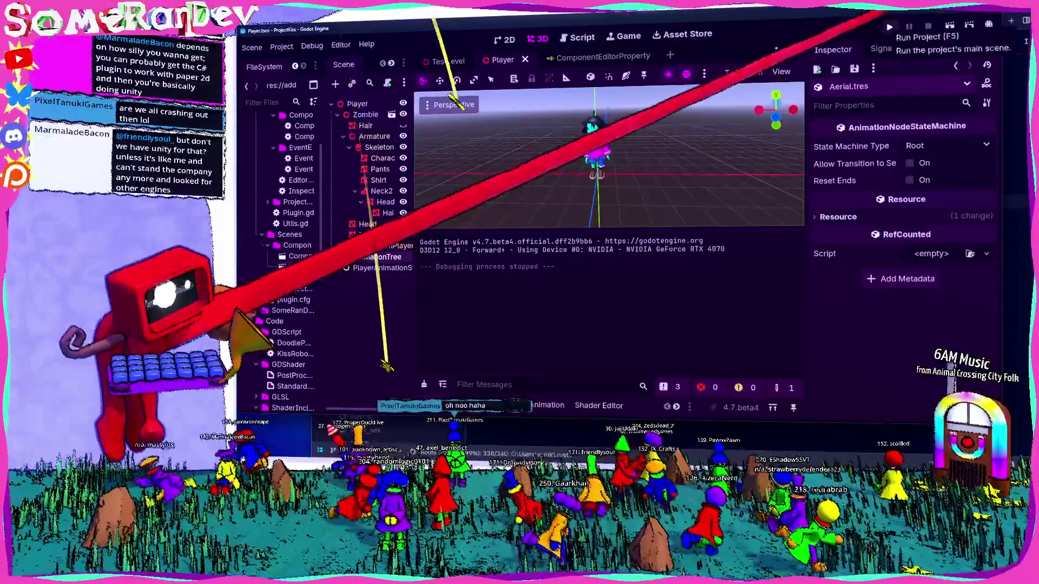
Relaunch the game in Solo, walk the character with W and S, then restart Solo in a restored window.
{"action": "left_click", "coordinate": [889, 27]}
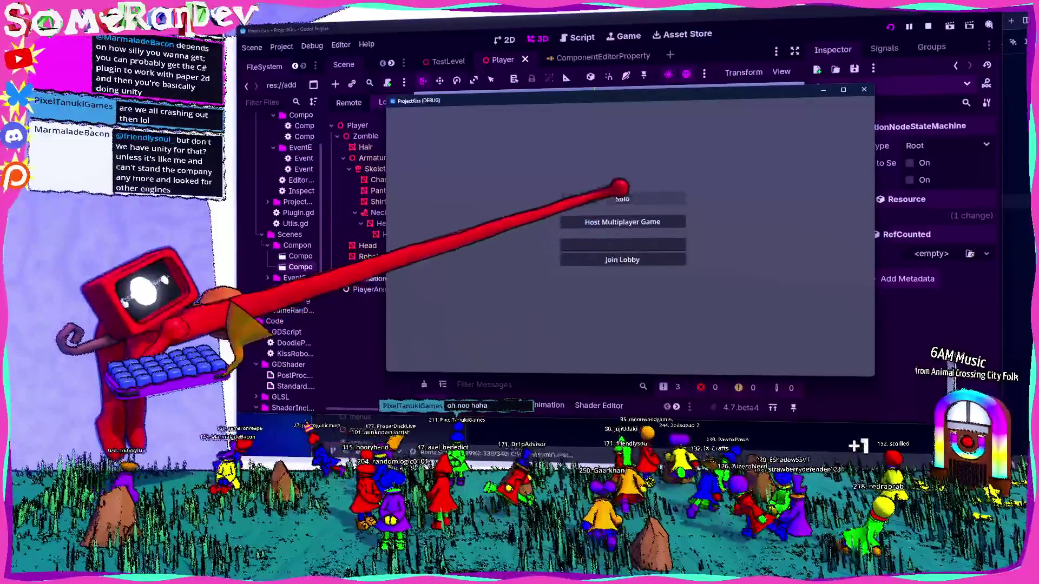
{"action": "left_click", "coordinate": [622, 199]}
{"action": "key", "text": "w"}
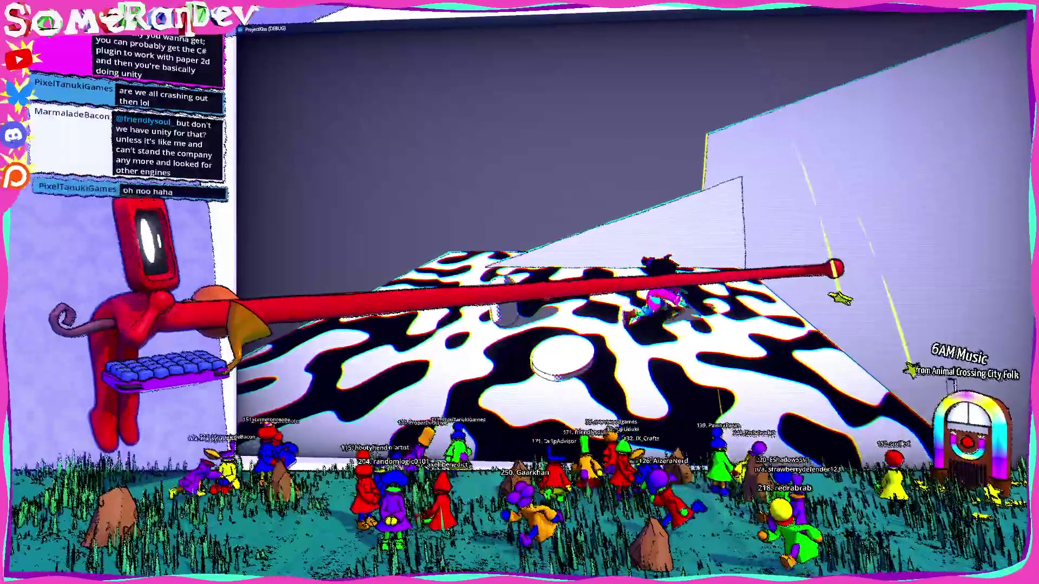
{"action": "key", "text": "s"}
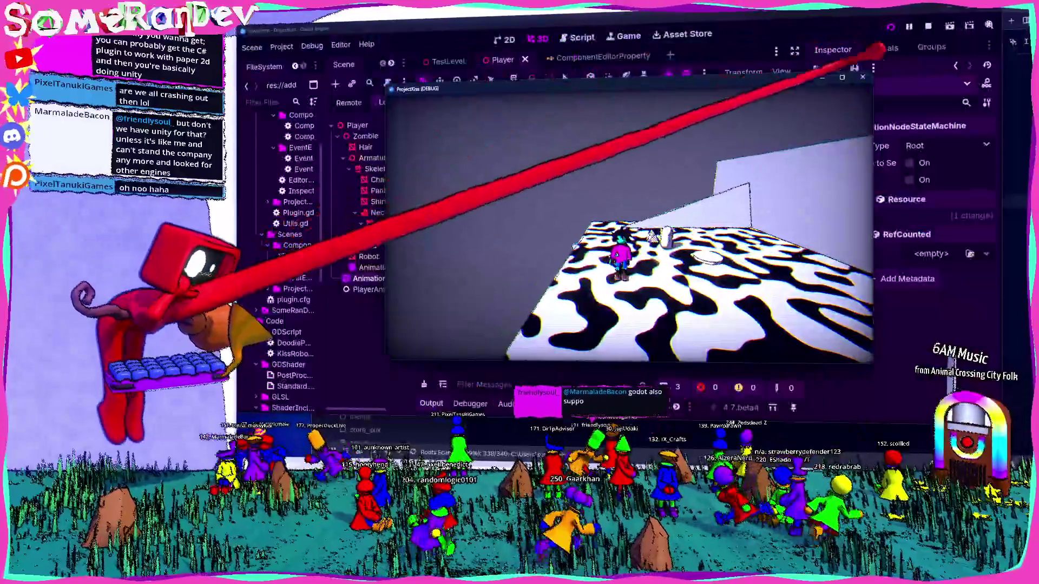
{"action": "left_click", "coordinate": [881, 50]}
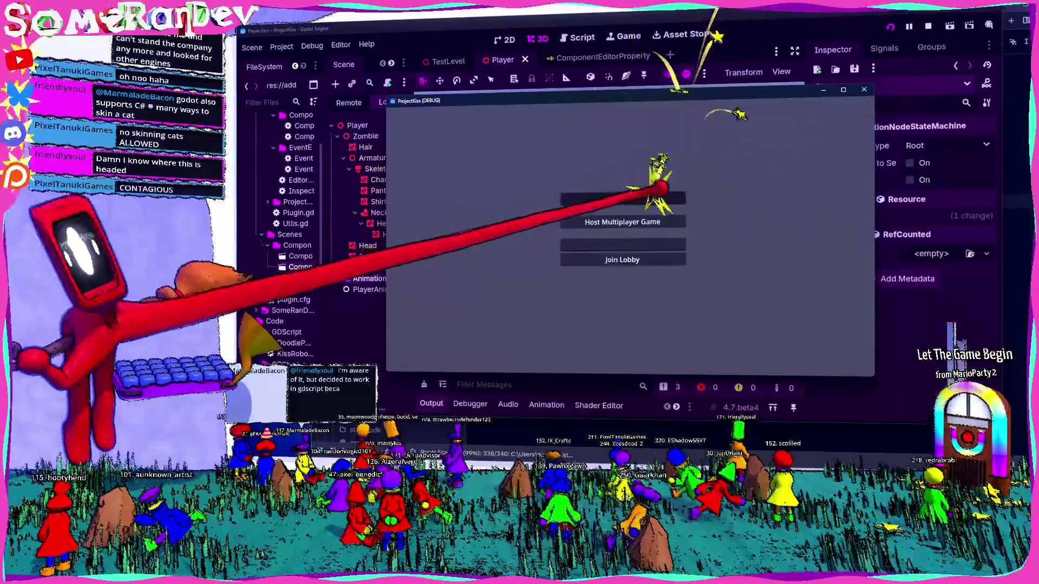
{"action": "left_click", "coordinate": [622, 198]}
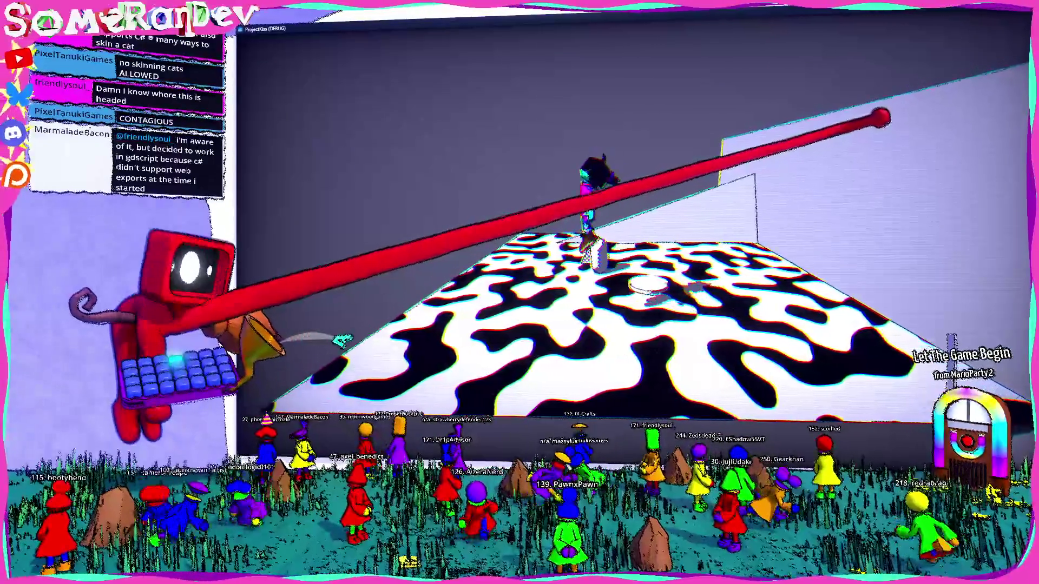
{"action": "key", "text": "super+Down"}
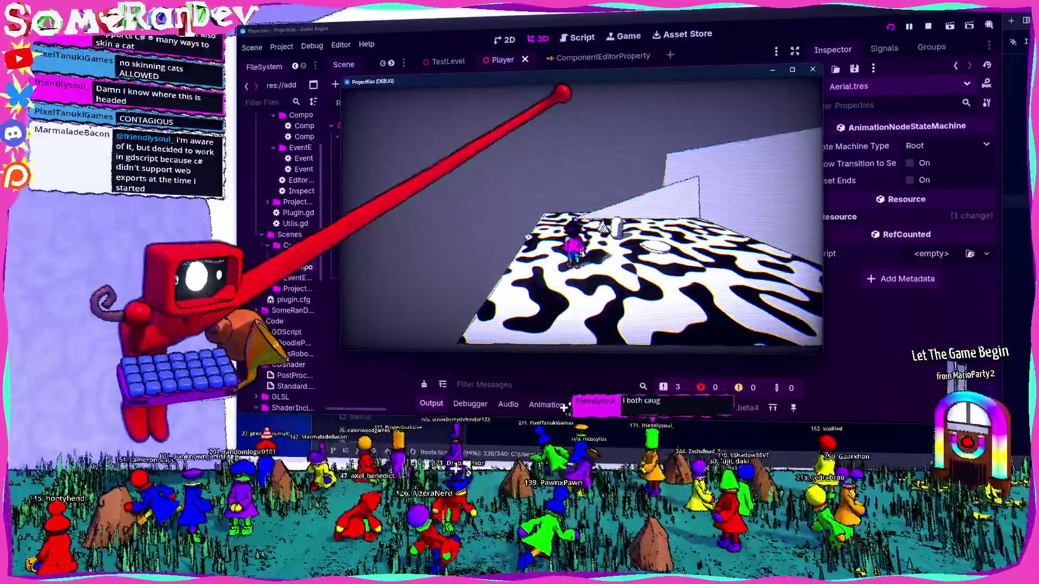
Close the running game and bring RustRover with player_animation_state.rs to the front.
{"action": "left_click", "coordinate": [812, 69]}
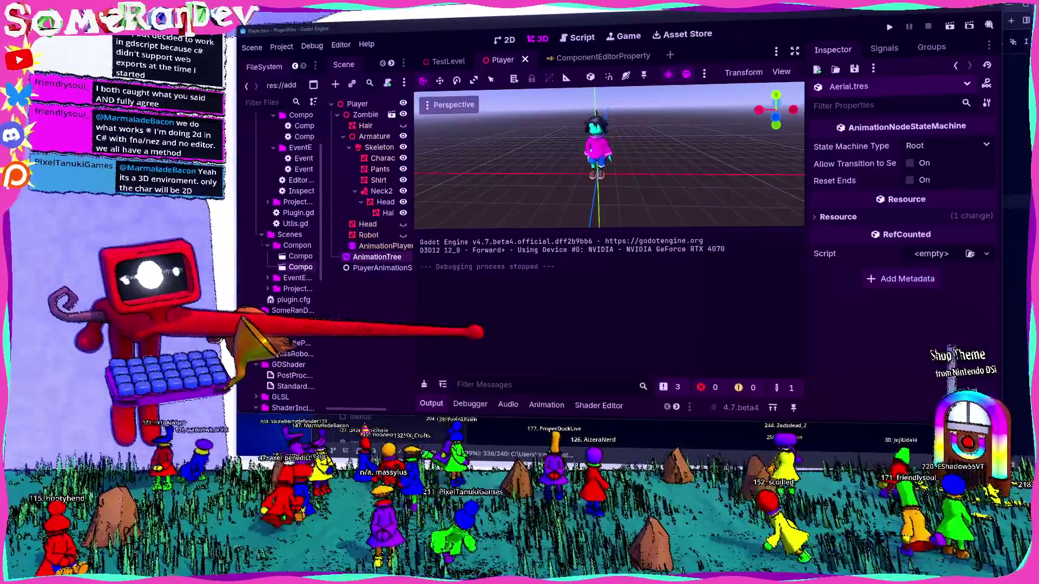
{"action": "left_click", "coordinate": [452, 437]}
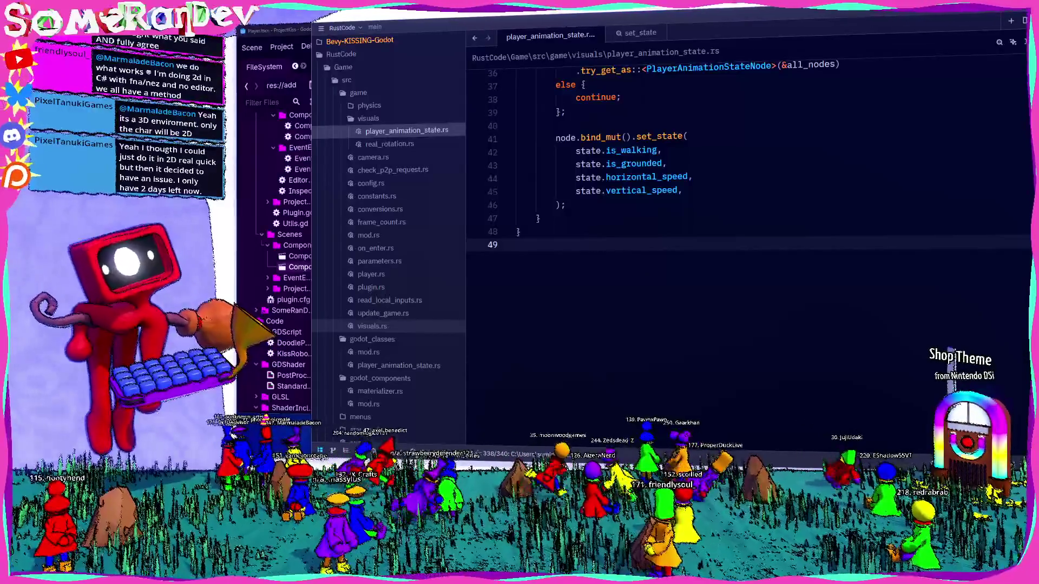
{"action": "key", "text": "alt+Tab"}
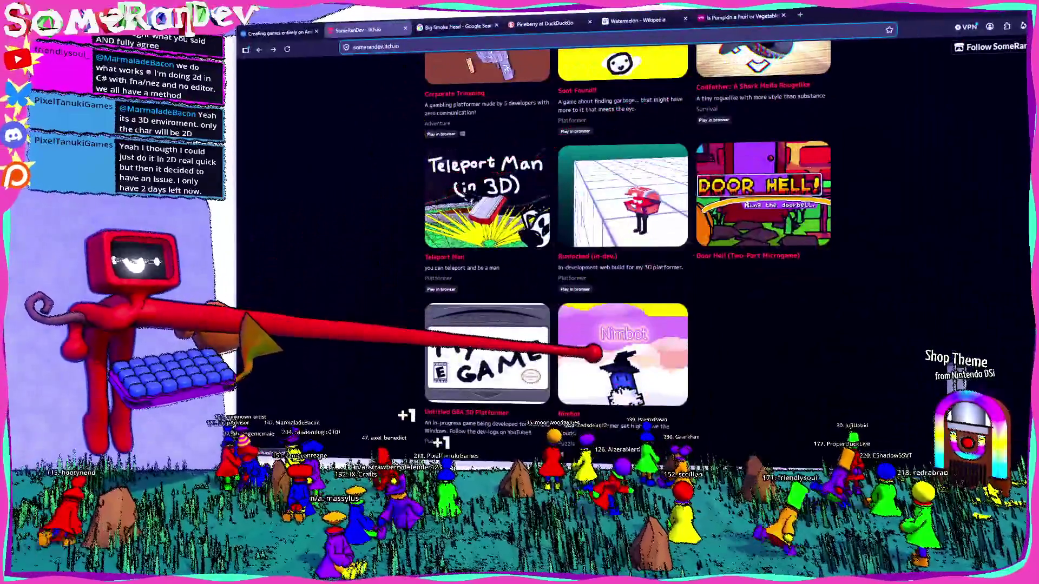
{"action": "left_click", "coordinate": [595, 338]}
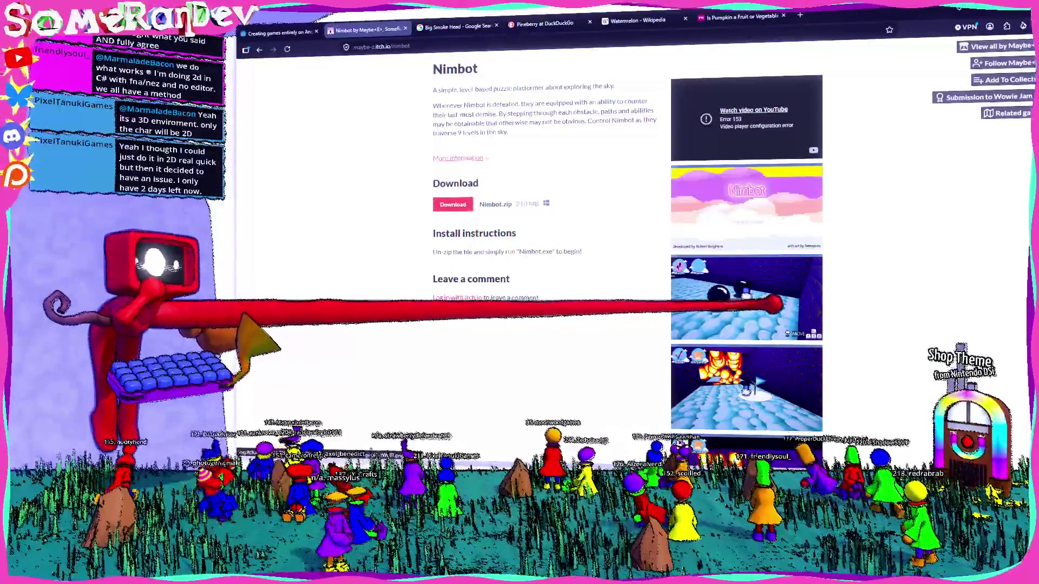
{"action": "left_click", "coordinate": [774, 300]}
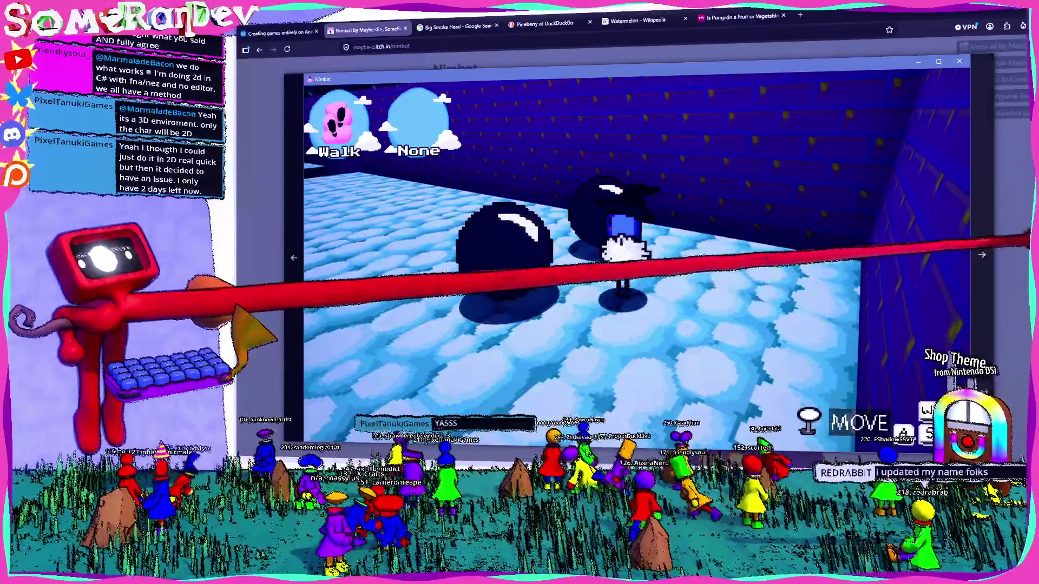
{"action": "key", "text": "Right"}
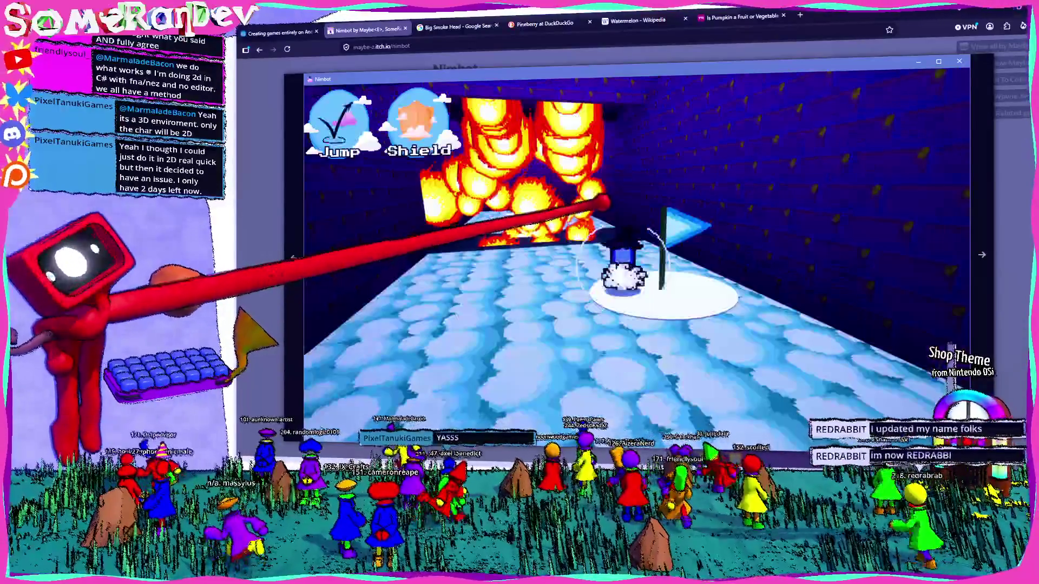
{"action": "key", "text": "Right"}
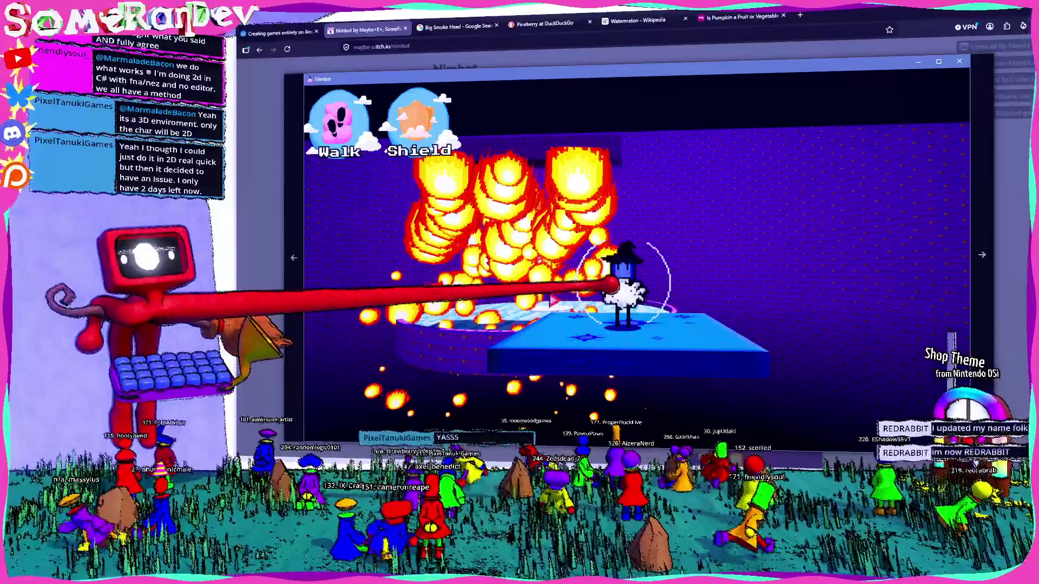
{"action": "key", "text": "alt+Tab"}
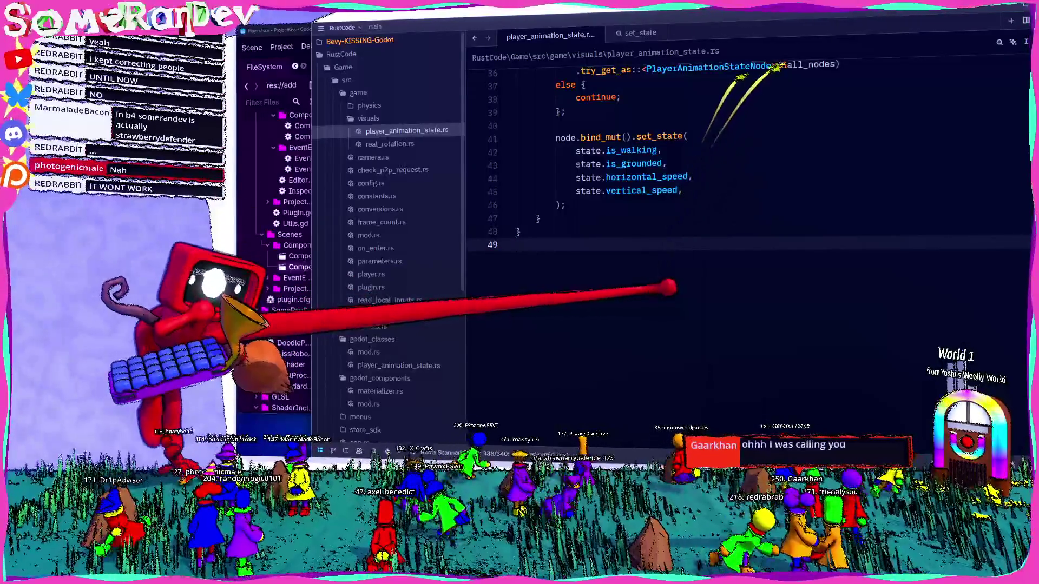
Type a chat viewer's username on line 49, undo the extra lowercase copy, and select it.
{"action": "type", "text": "RedRab"}
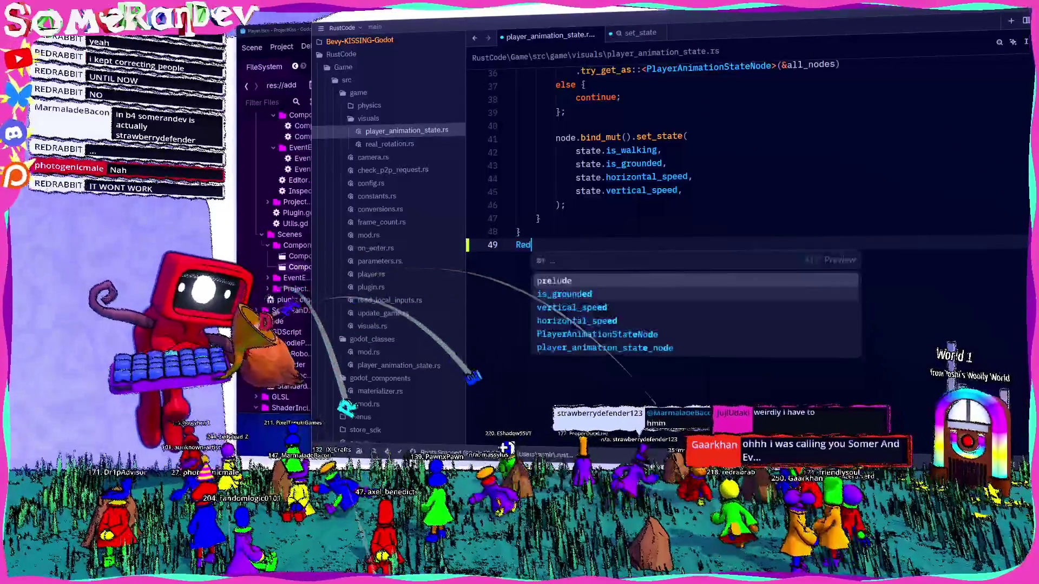
{"action": "type", "text": "bit"}
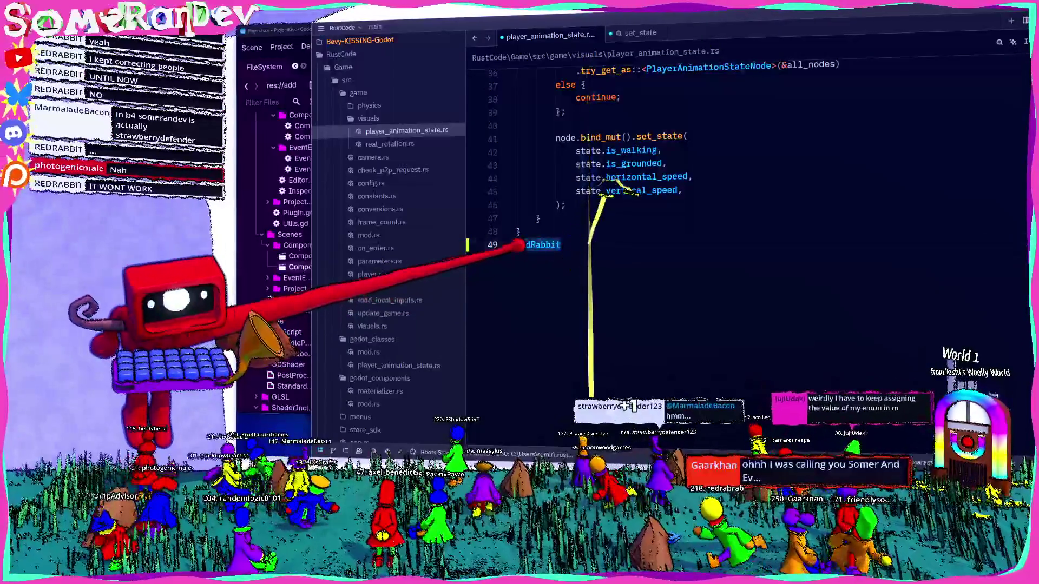
{"action": "key", "text": "Return"}
{"action": "key", "text": "Return"}
{"action": "type", "text": "redr"}
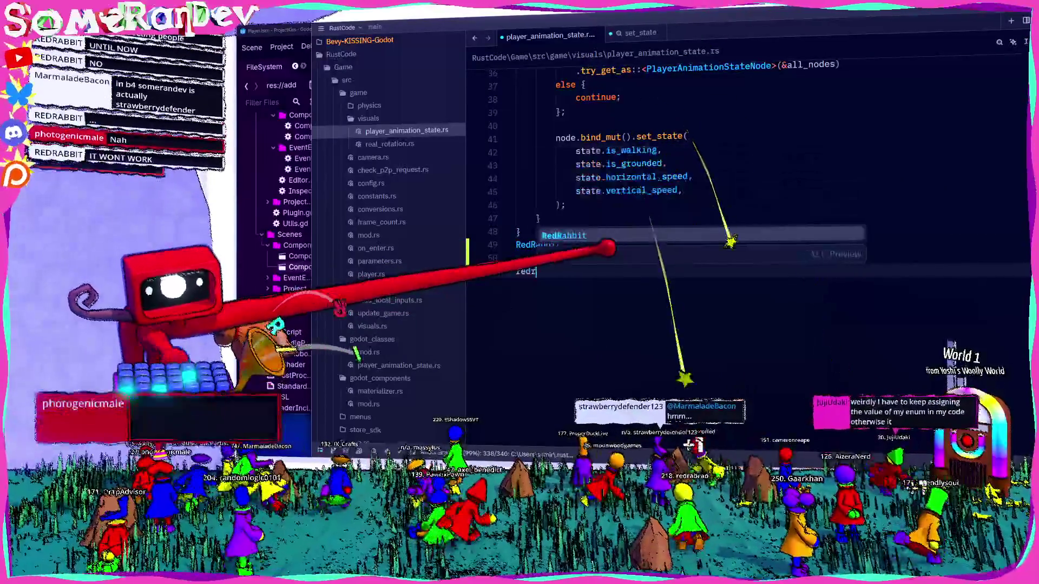
{"action": "type", "text": "abbit"}
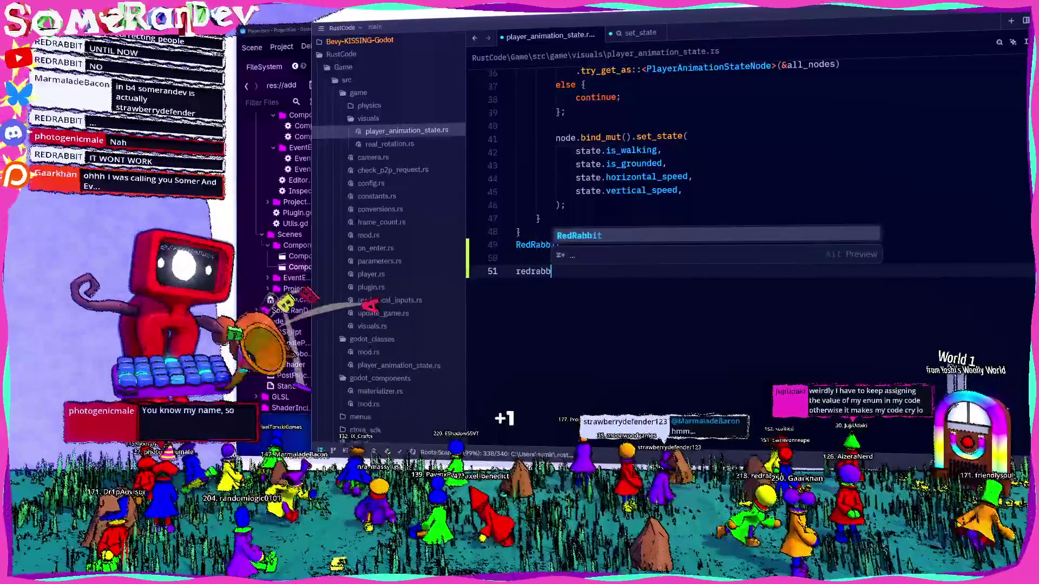
{"action": "key", "text": "Escape"}
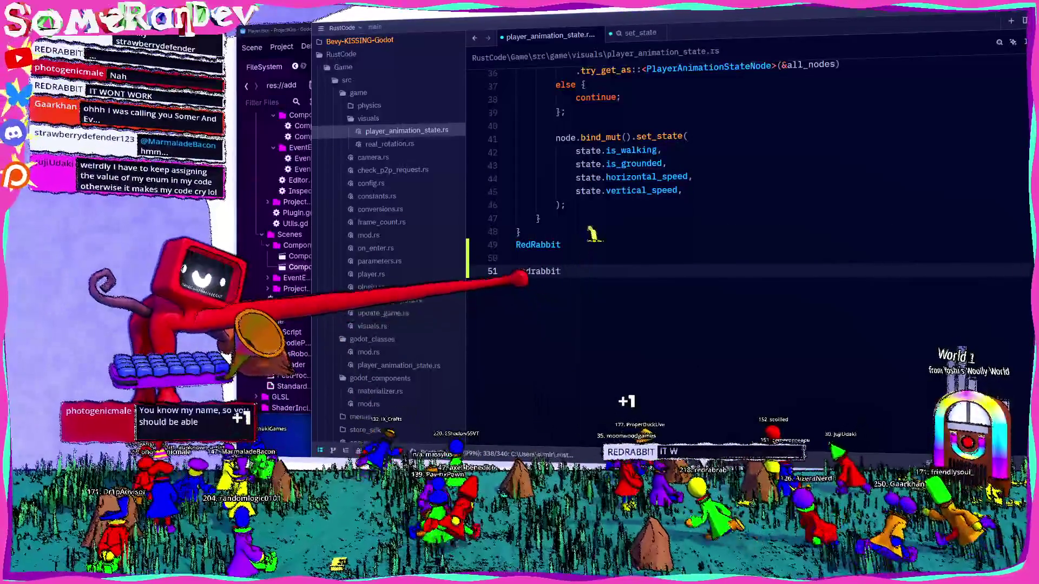
{"action": "key", "text": "shift+Up"}
{"action": "key", "text": "shift+Up"}
{"action": "key", "text": "shift+Home"}
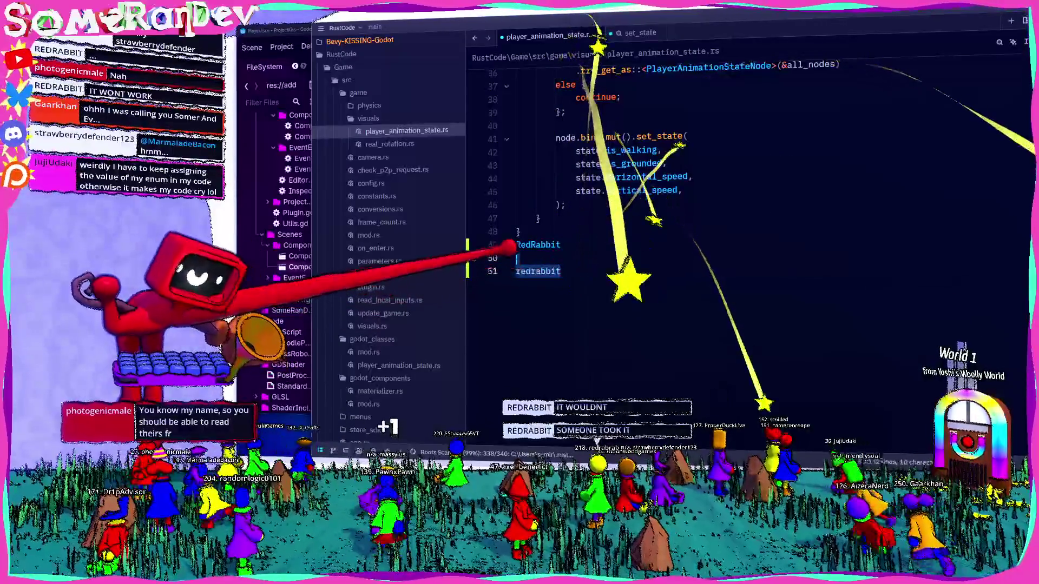
{"action": "key", "text": "ctrl+z"}
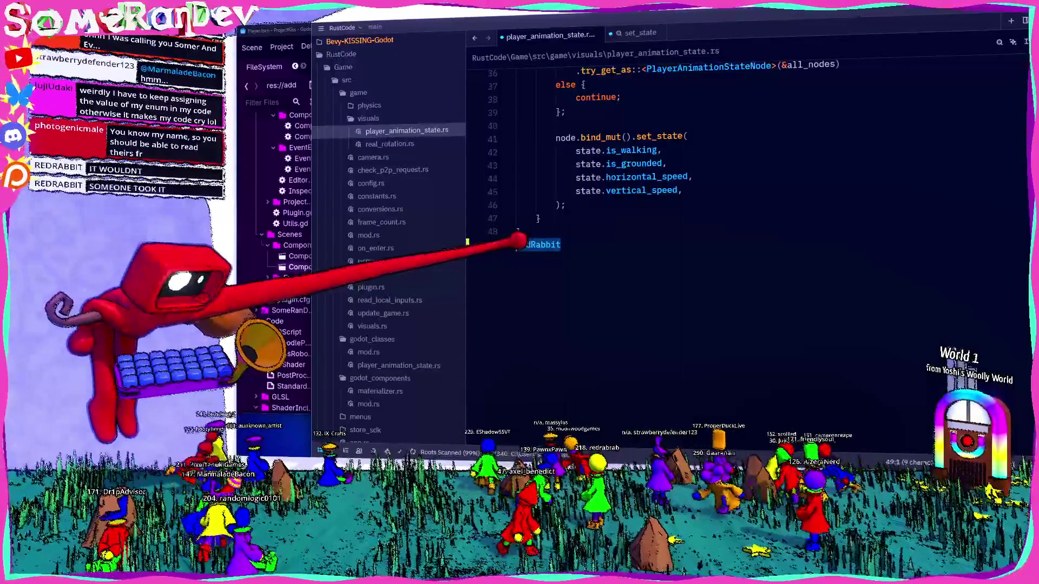
{"action": "key", "text": "Escape"}
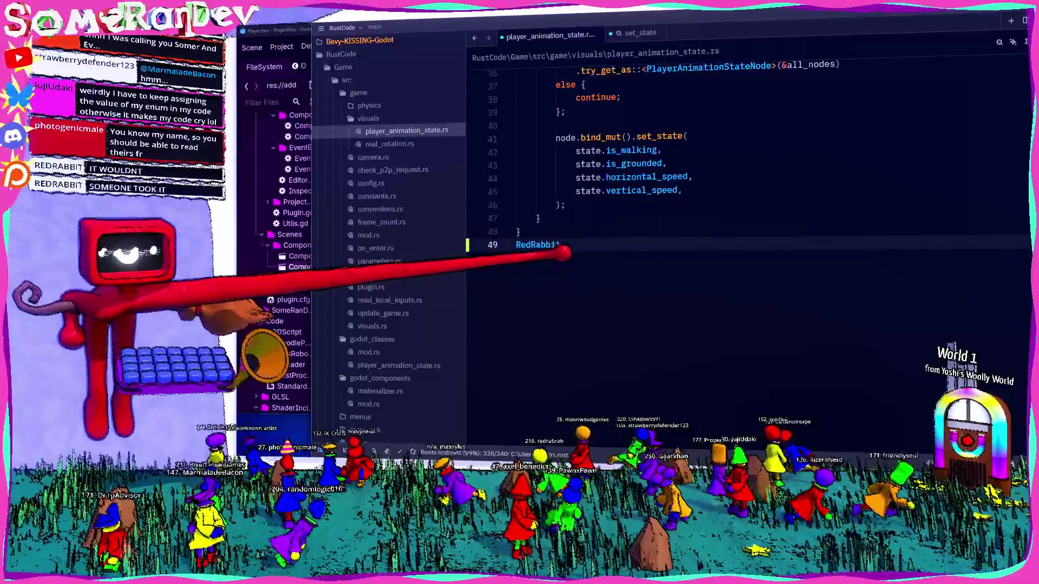
{"action": "key", "text": "ctrl+shift+Left"}
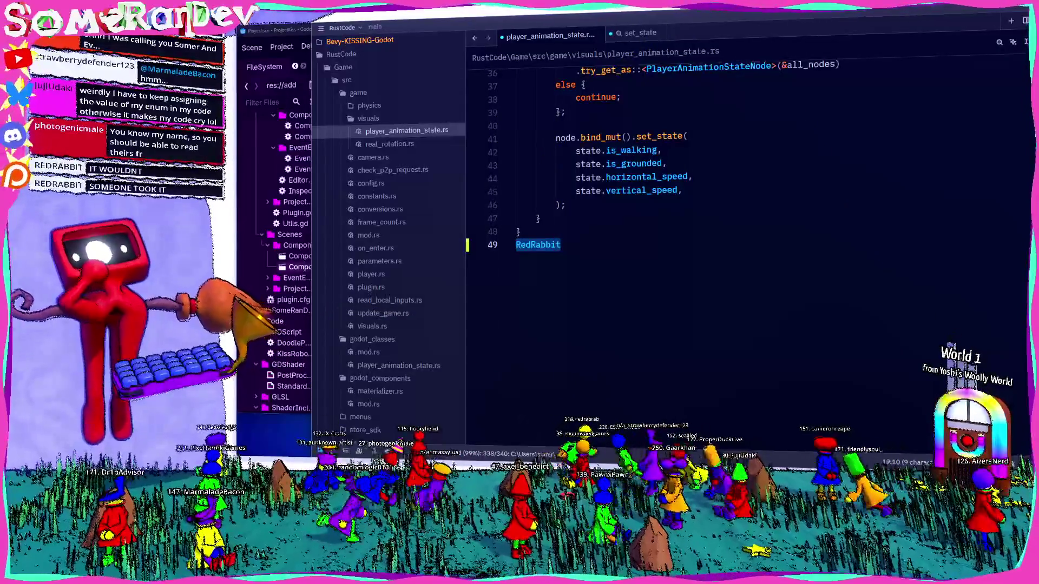
Load that viewer's twitch.tv channel page in a new Firefox tab.
{"action": "key", "text": "alt+Tab"}
{"action": "type", "text": "twitch.tv"}
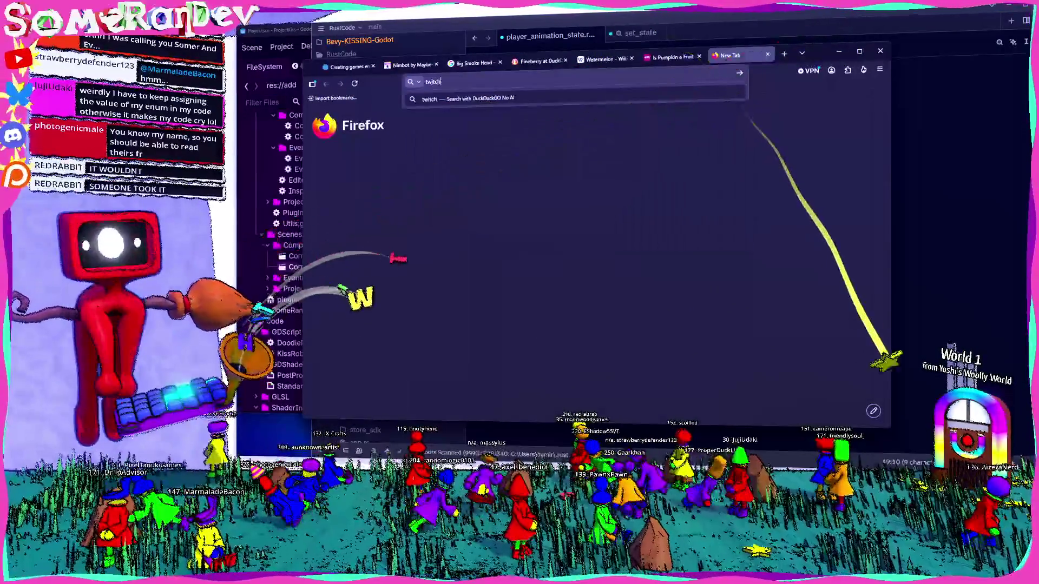
{"action": "type", "text": "/RedRabbit"}
{"action": "key", "text": "Return"}
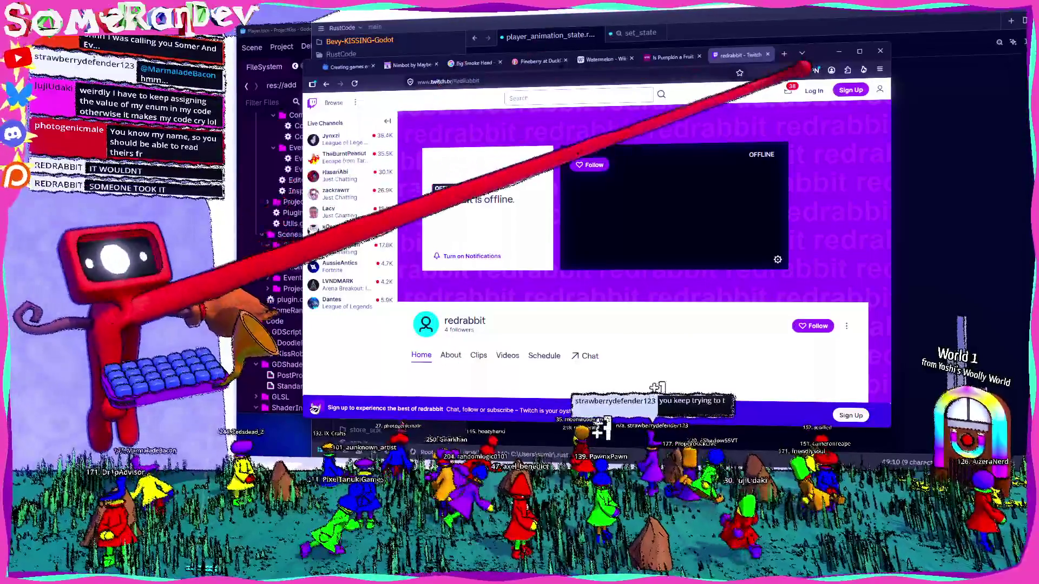
Open the channel in another tab, confirm the offline notice, and return to RustRover.
{"action": "key", "text": "alt+Return"}
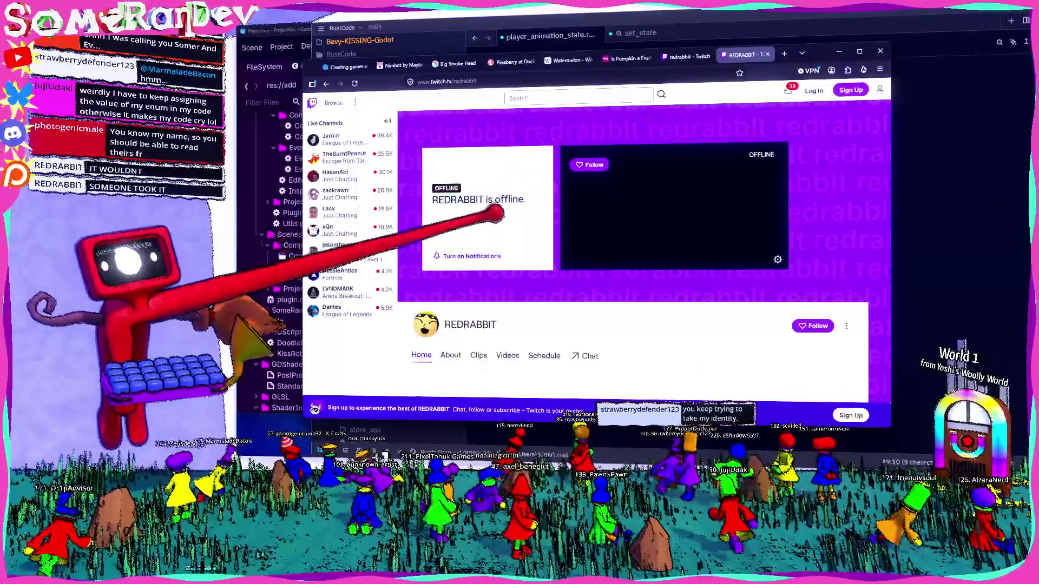
{"action": "scroll", "coordinate": [595, 244], "scroll_direction": "down", "scroll_amount": 2}
{"action": "scroll", "coordinate": [595, 243], "scroll_direction": "up", "scroll_amount": 2}
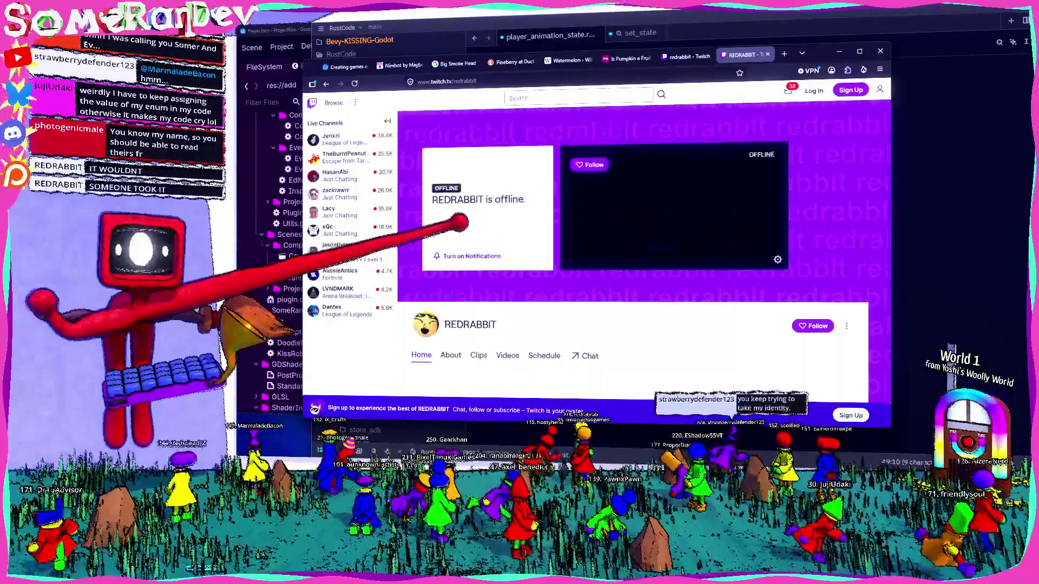
{"action": "left_click_drag", "start_coordinate": [470, 200], "coordinate": [480, 200]}
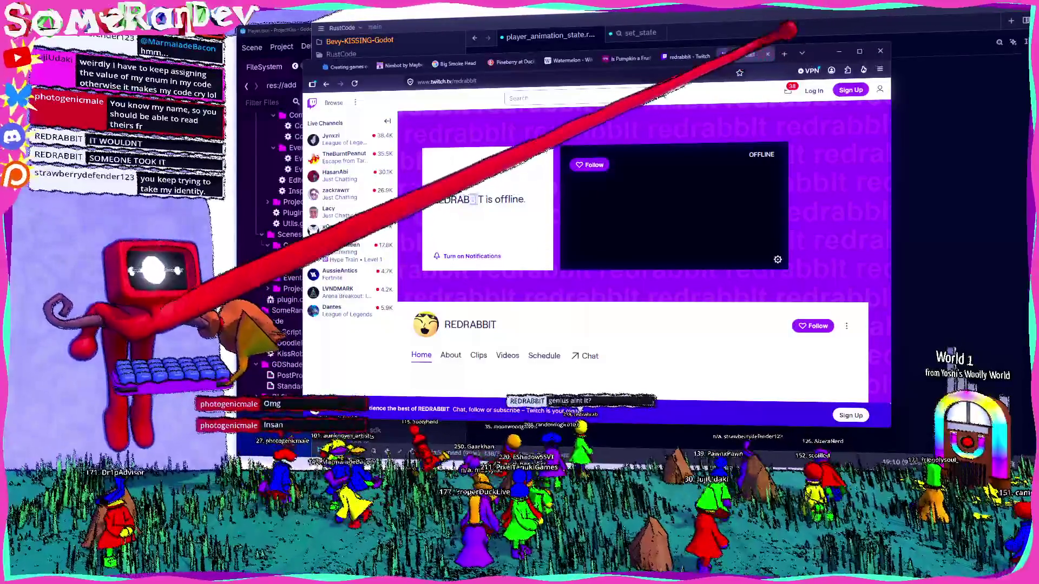
{"action": "key", "text": "alt+Tab"}
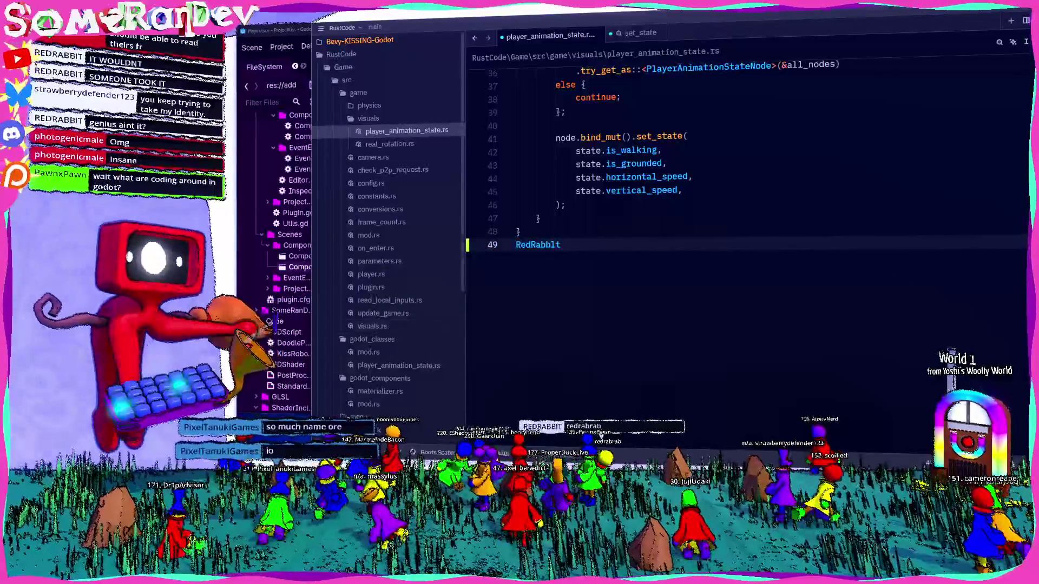
Add and then undo the extra username lines in player_animation_state.rs, then switch to Godot.
{"action": "key", "text": "Return"}
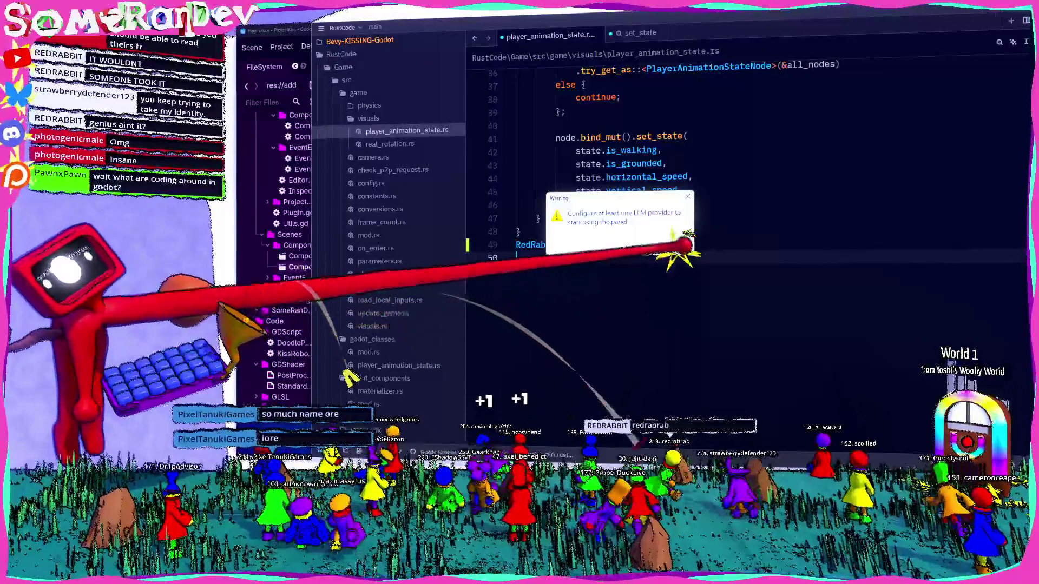
{"action": "type", "text": "redrabrab"}
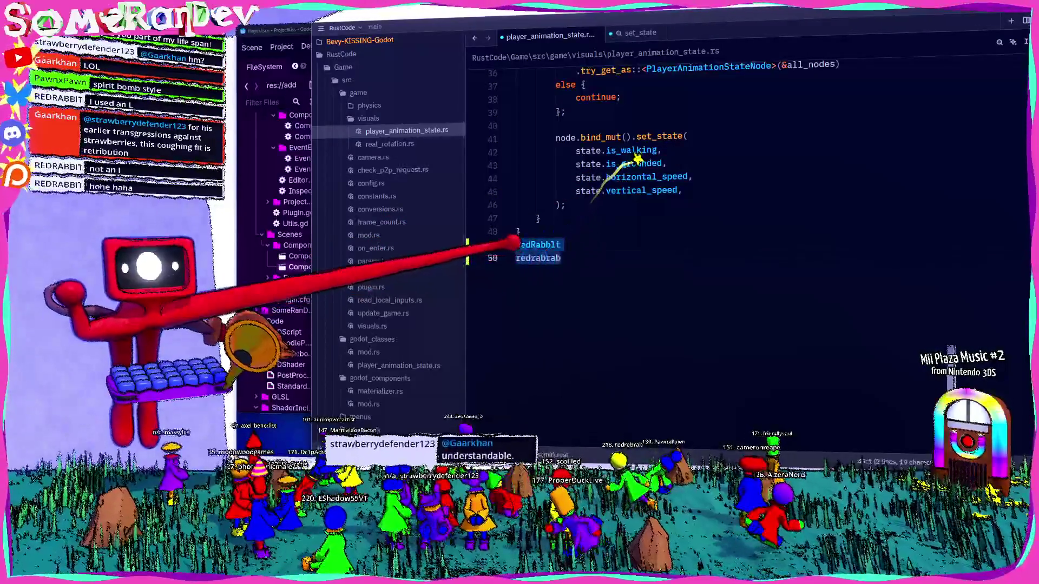
{"action": "key", "text": "ctrl+z"}
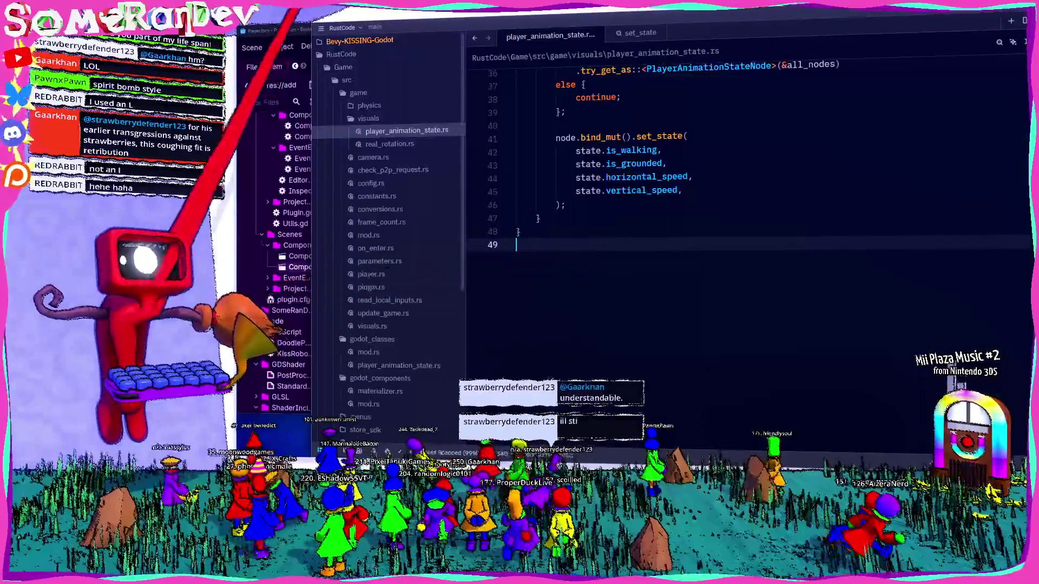
{"action": "key", "text": "alt+Tab"}
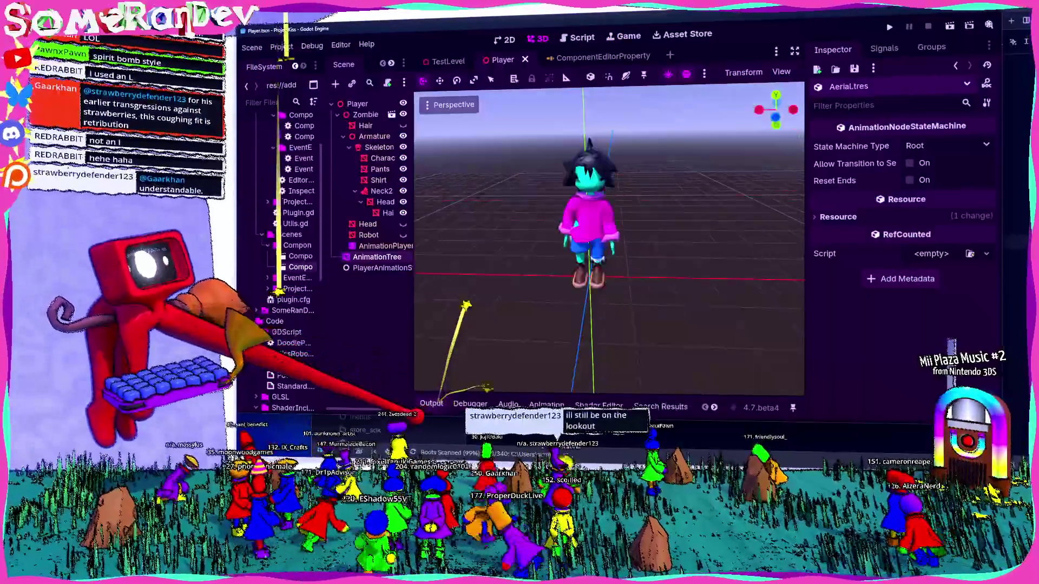
Select the Character mesh, widen the FileSystem dock, and open InspectorPlugin.gd in the script editor.
{"action": "left_click", "coordinate": [431, 403]}
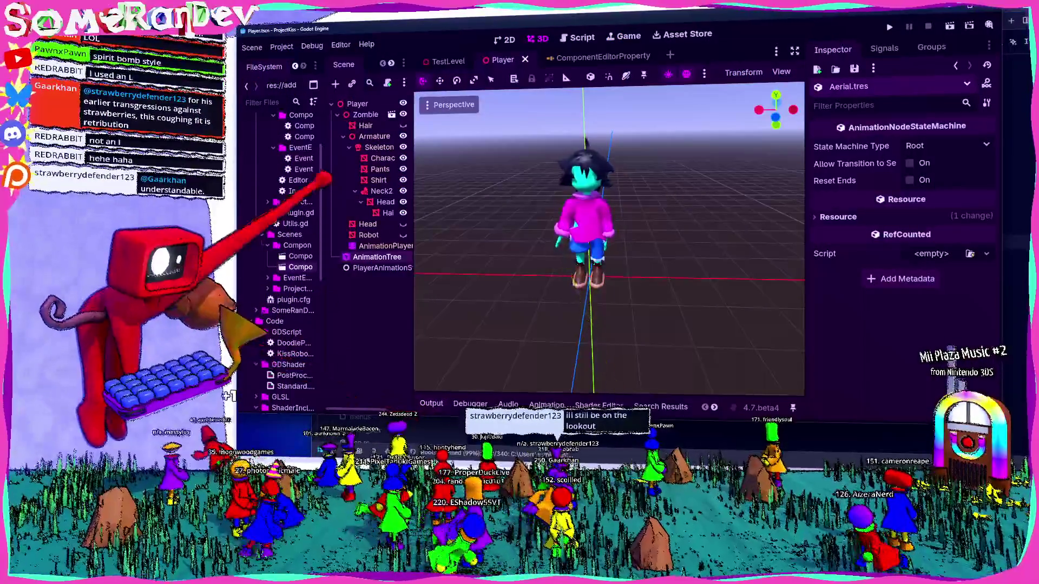
{"action": "left_click", "coordinate": [381, 158]}
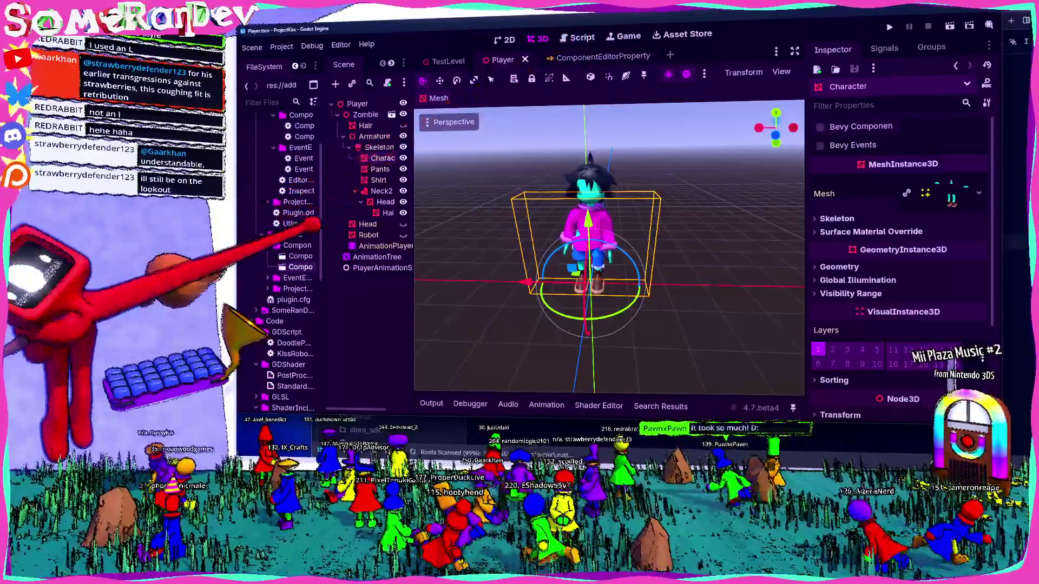
{"action": "left_click_drag", "start_coordinate": [324, 222], "coordinate": [362, 222]}
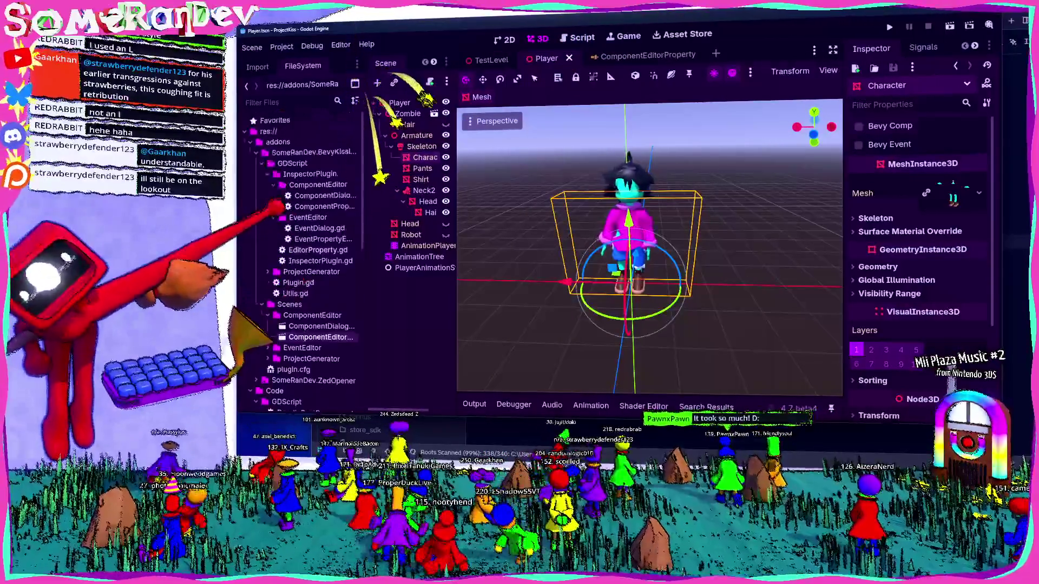
{"action": "double_click", "coordinate": [320, 187]}
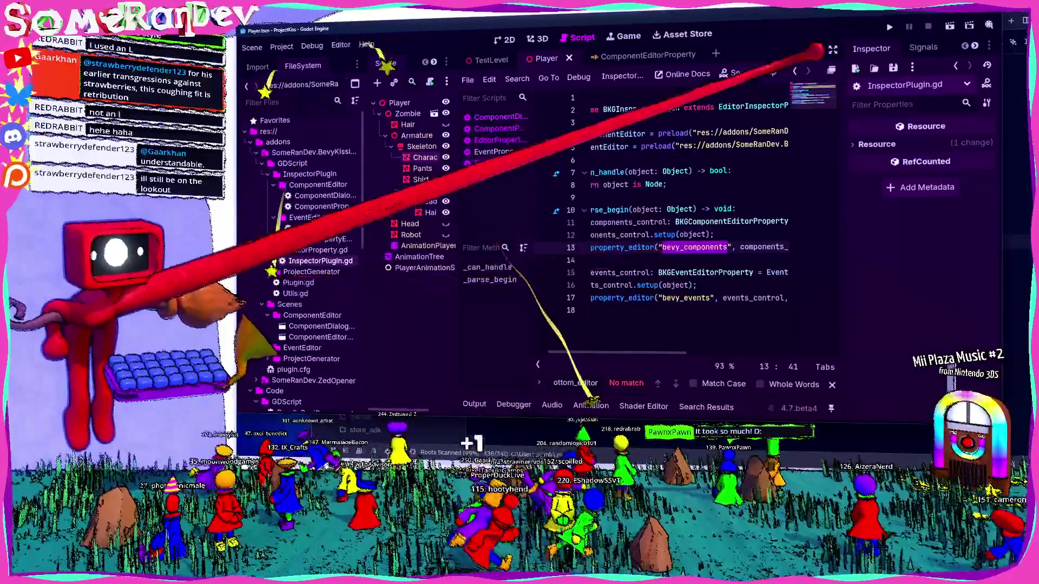
{"action": "left_click", "coordinate": [833, 49]}
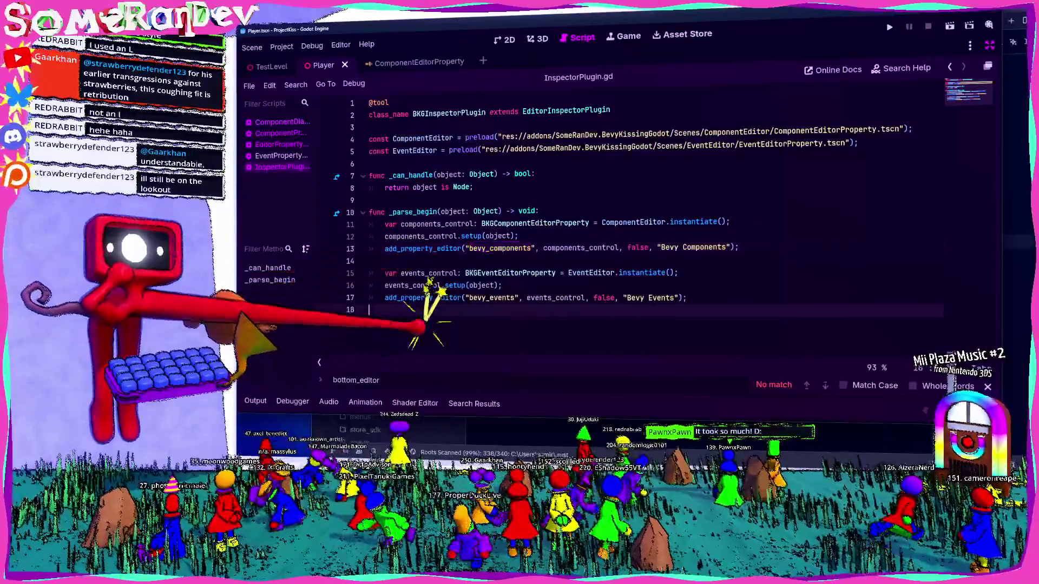
Review the add_property_editor calls on lines 13 and 17, then insert an empty line after line 18.
{"action": "left_click_drag", "start_coordinate": [385, 248], "coordinate": [744, 248]}
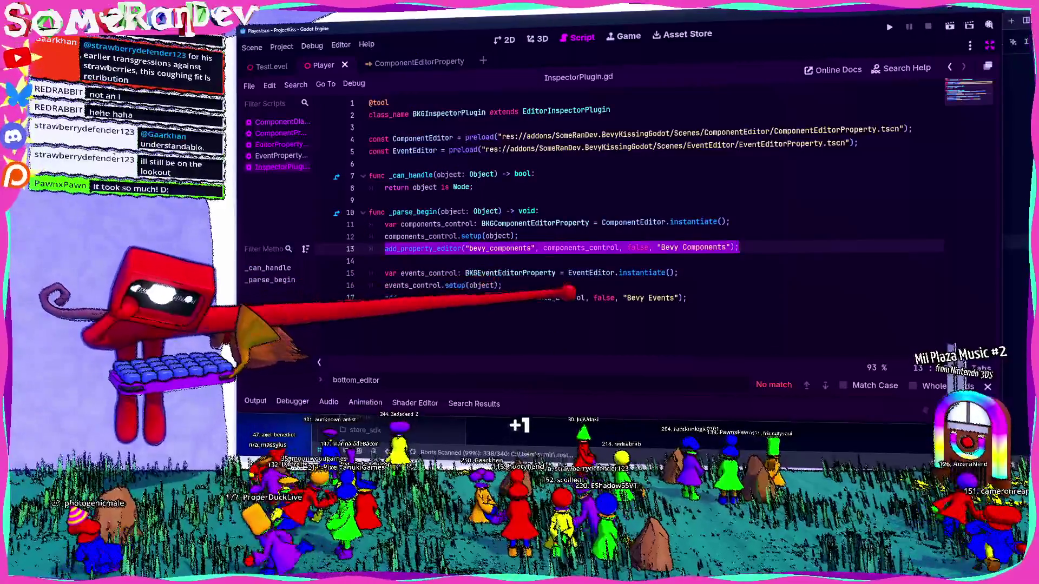
{"action": "mouse_move", "coordinate": [399, 299]}
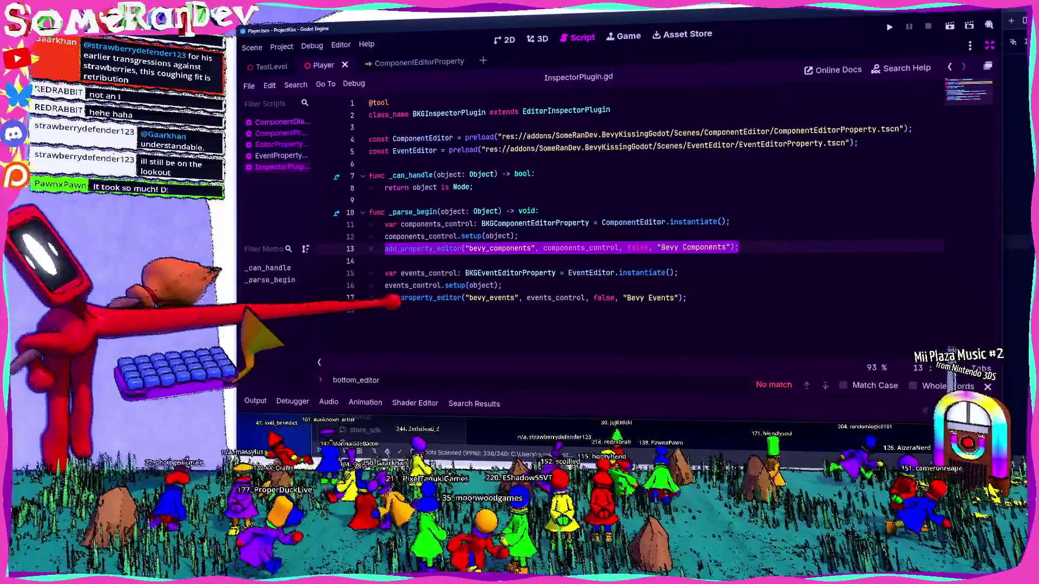
{"action": "double_click", "coordinate": [428, 297]}
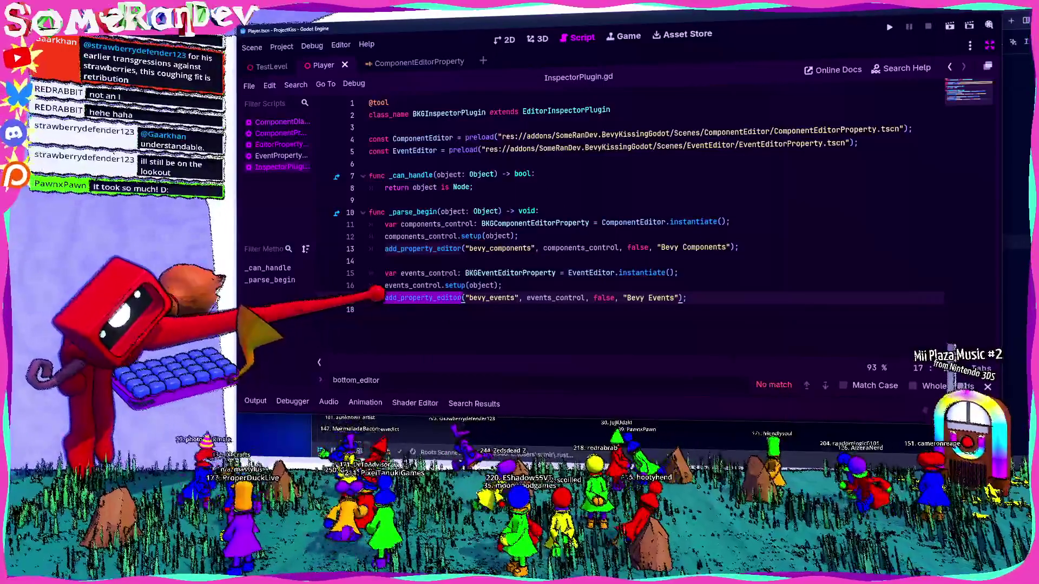
{"action": "mouse_move", "coordinate": [420, 298]}
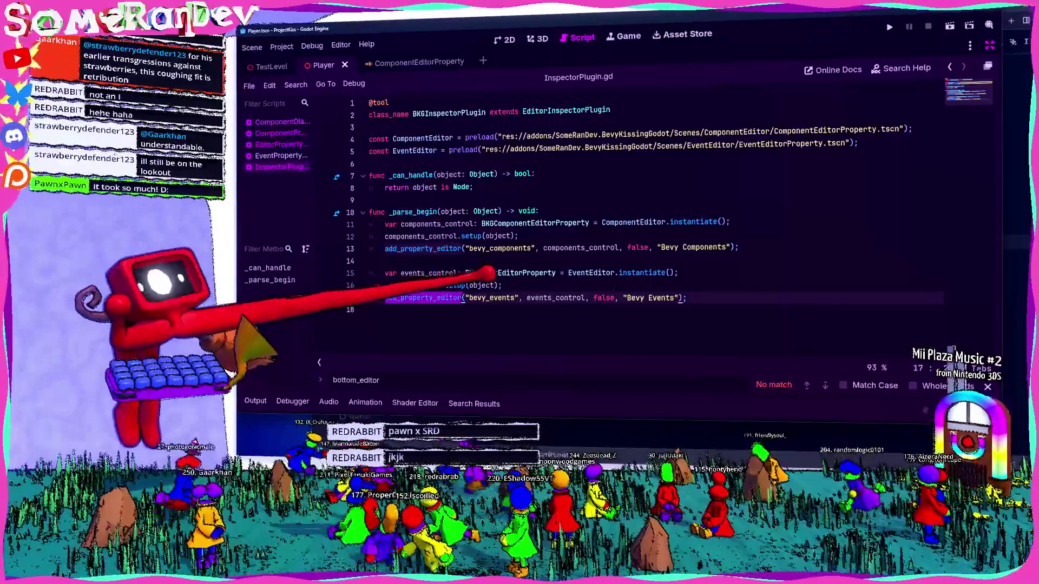
{"action": "left_click", "coordinate": [378, 309]}
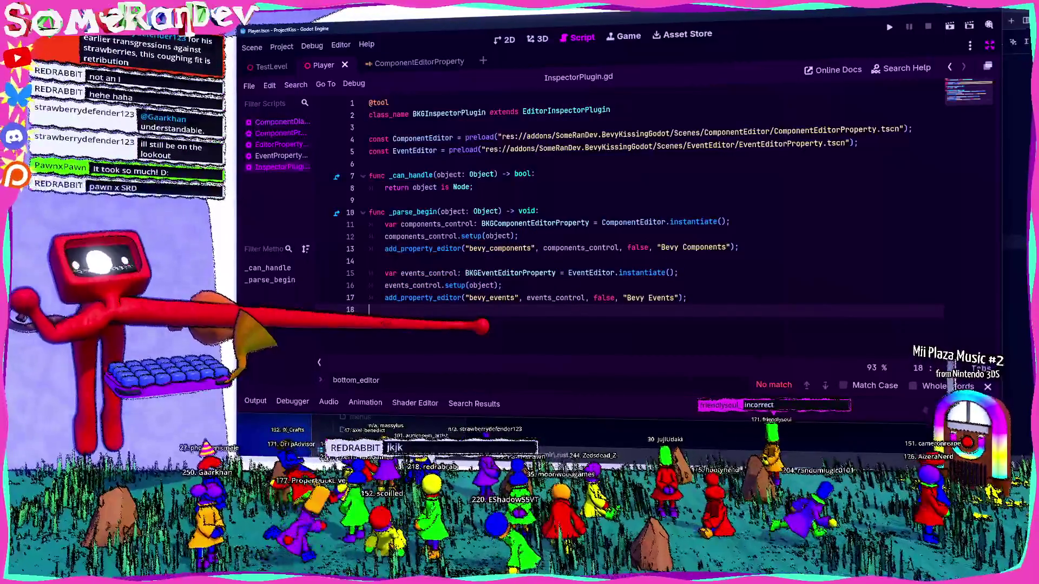
{"action": "key", "text": "Return"}
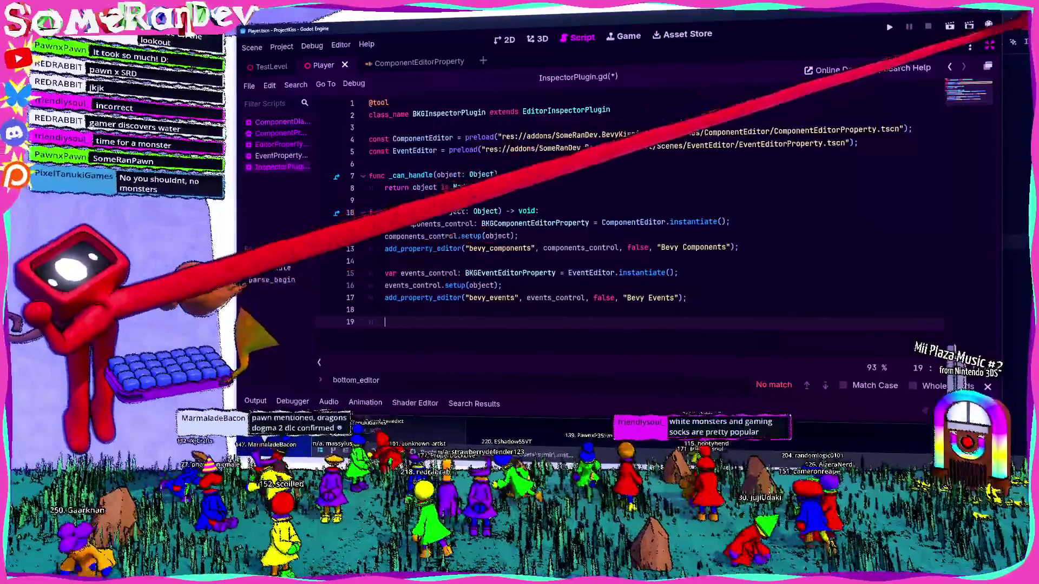
Restore the side panels and expand the EventEditor and ProjectGenerator folders in the FileSystem dock.
{"action": "key", "text": "ctrl+shift+F11"}
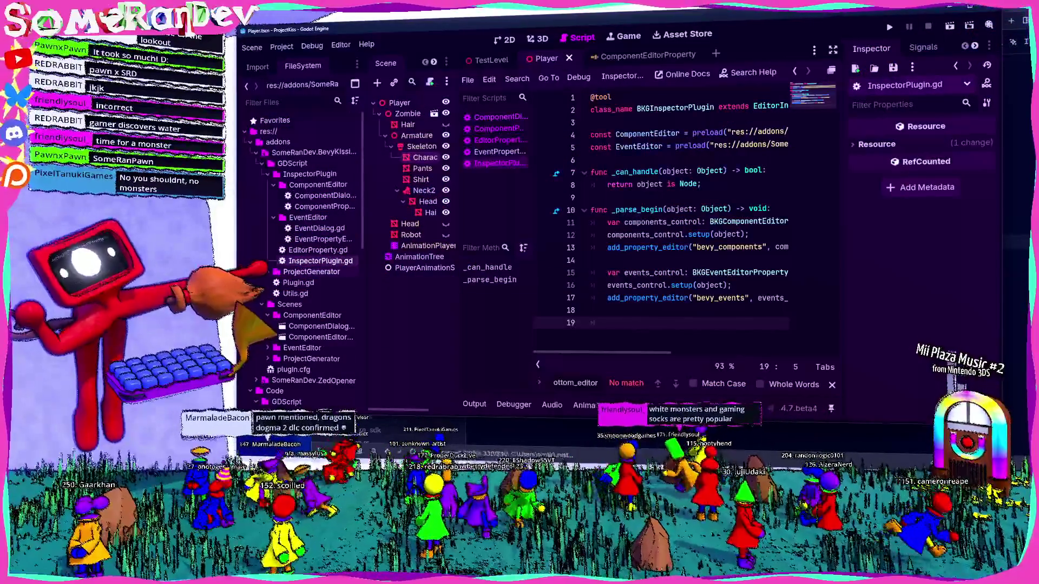
{"action": "scroll", "coordinate": [303, 244], "scroll_direction": "down", "scroll_amount": 5}
{"action": "double_click", "coordinate": [301, 202]}
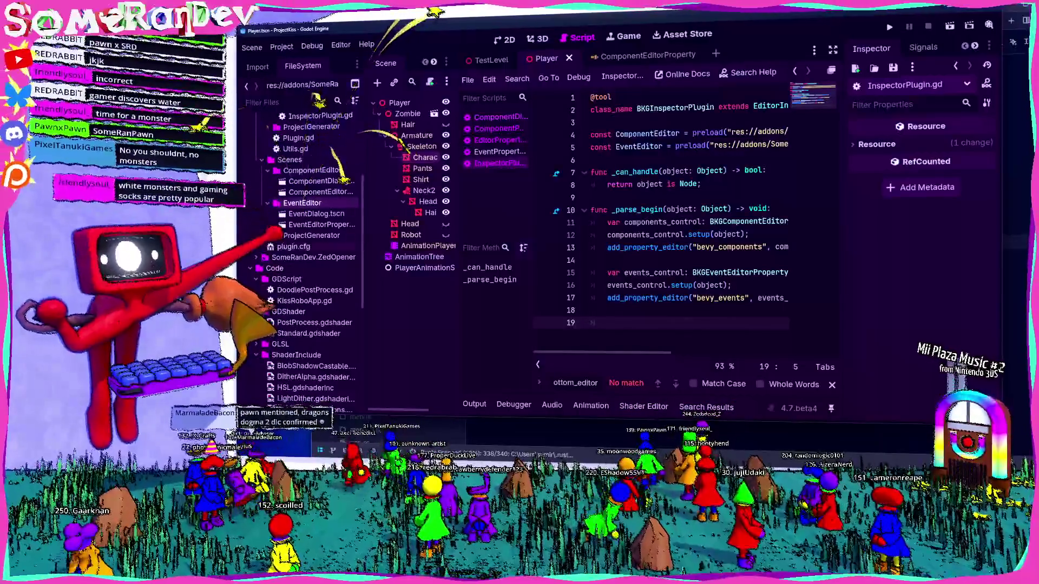
{"action": "double_click", "coordinate": [311, 235]}
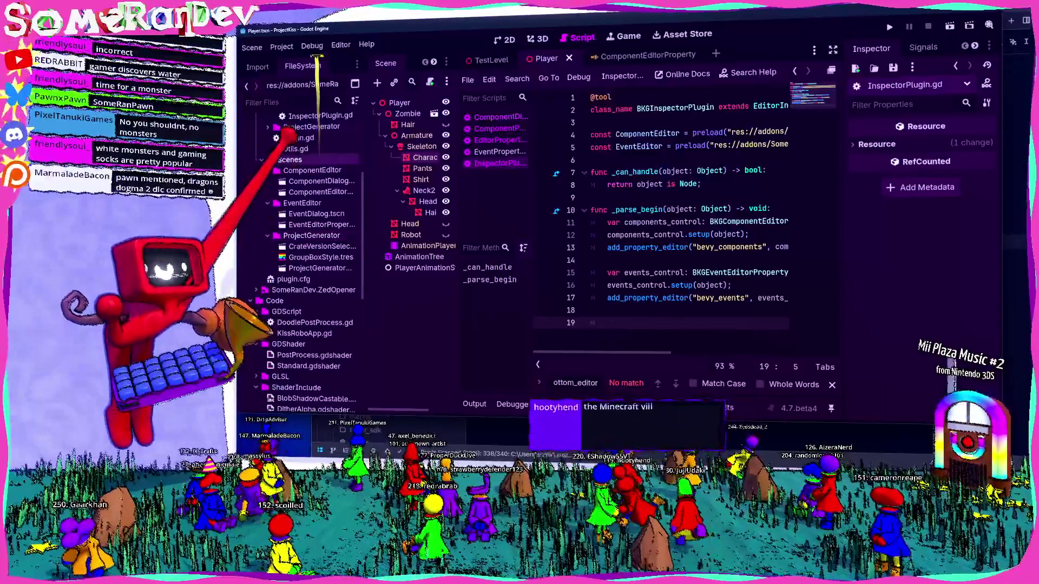
Start a new User Interface scene in the Scenes folder named NodeBevySettings.
{"action": "right_click", "coordinate": [319, 160]}
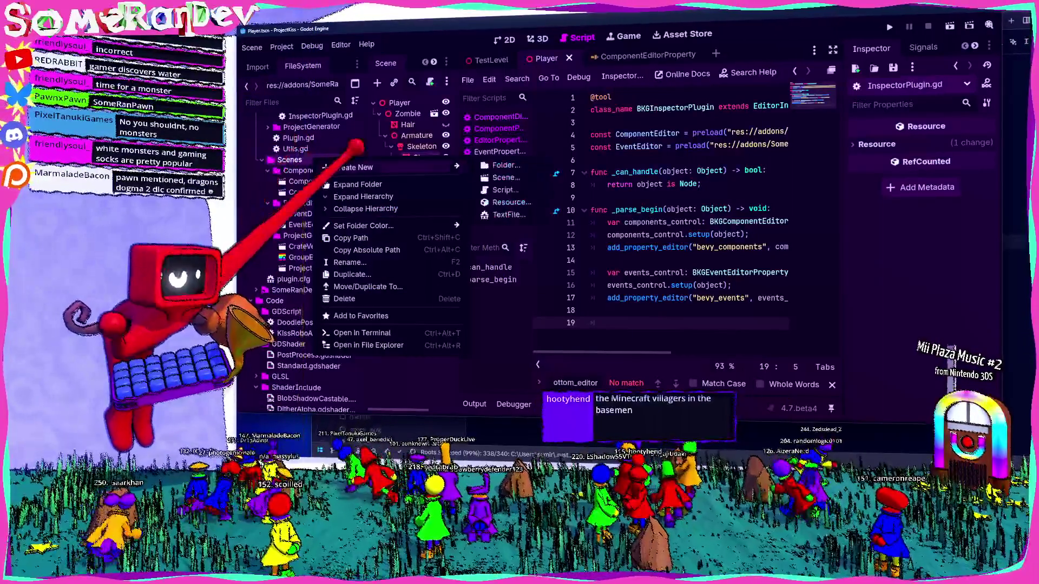
{"action": "mouse_move", "coordinate": [433, 167]}
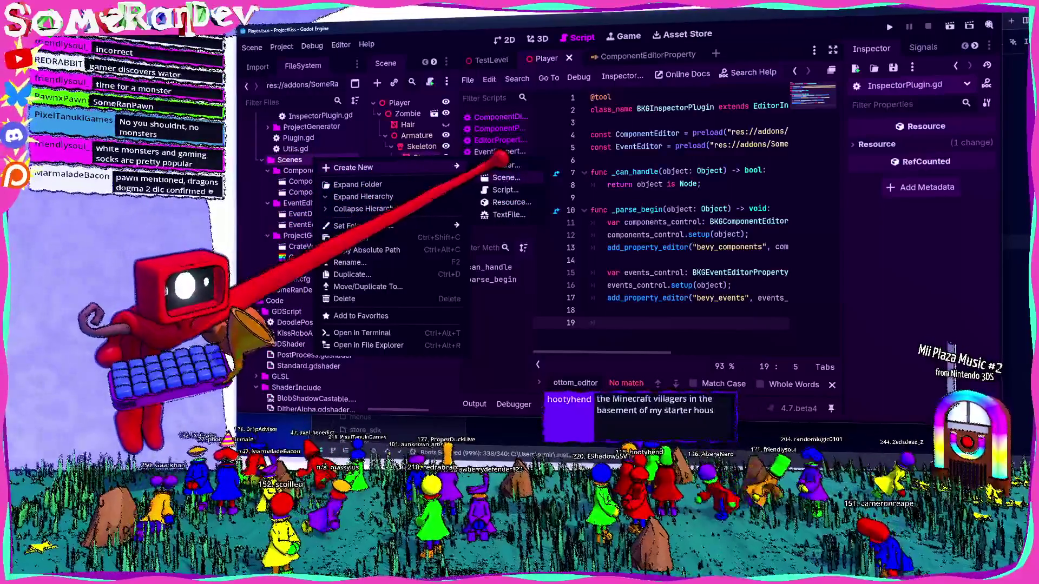
{"action": "left_click", "coordinate": [505, 178]}
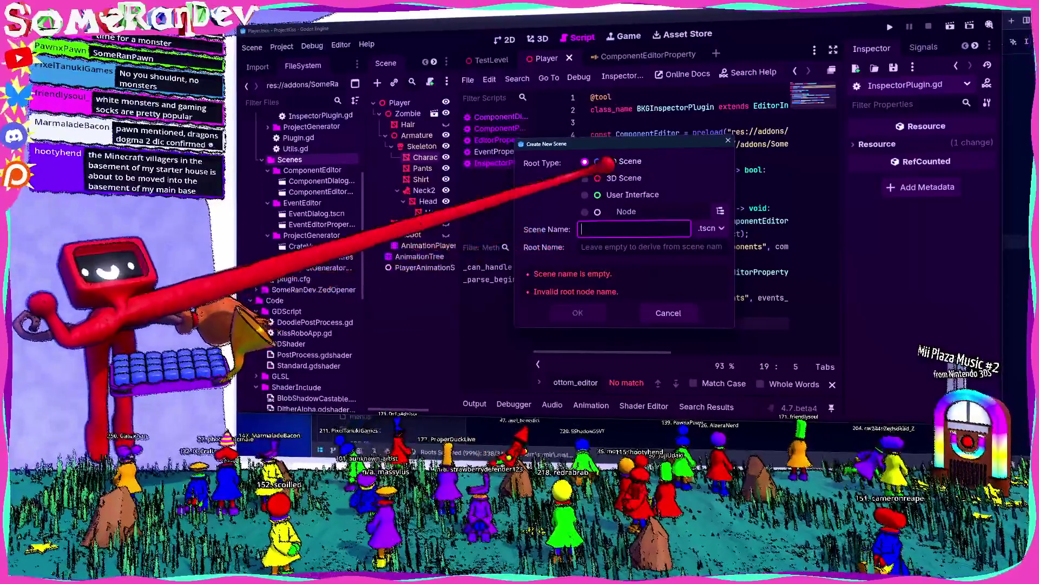
{"action": "left_click", "coordinate": [601, 194]}
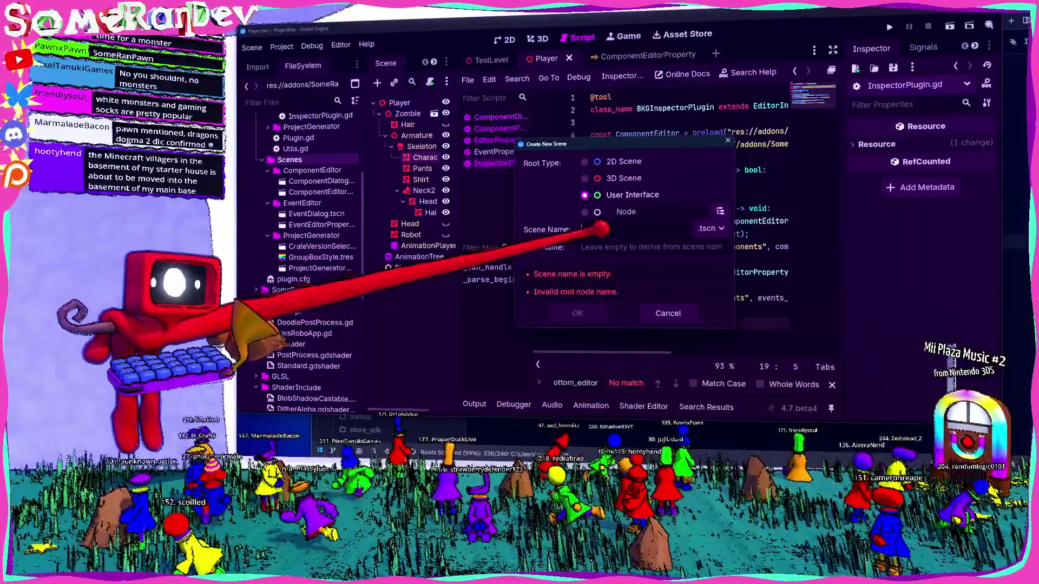
{"action": "type", "text": "Node"}
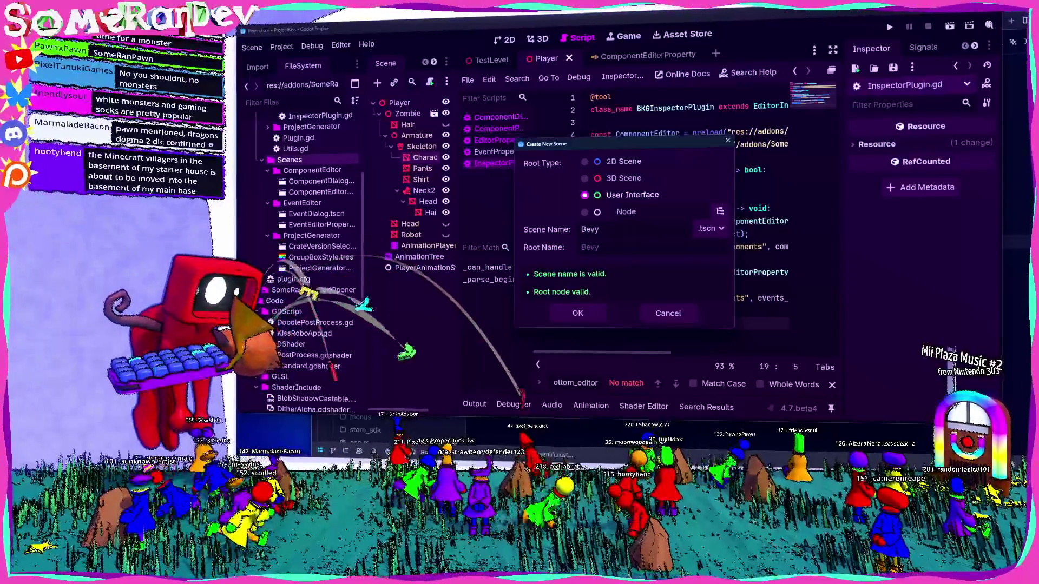
{"action": "type", "text": "BevySettings"}
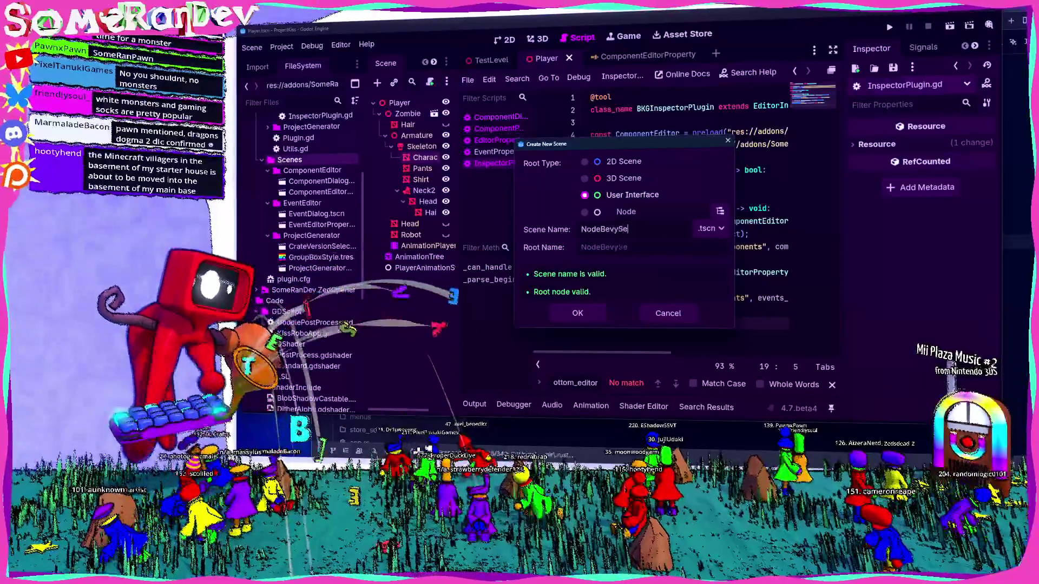